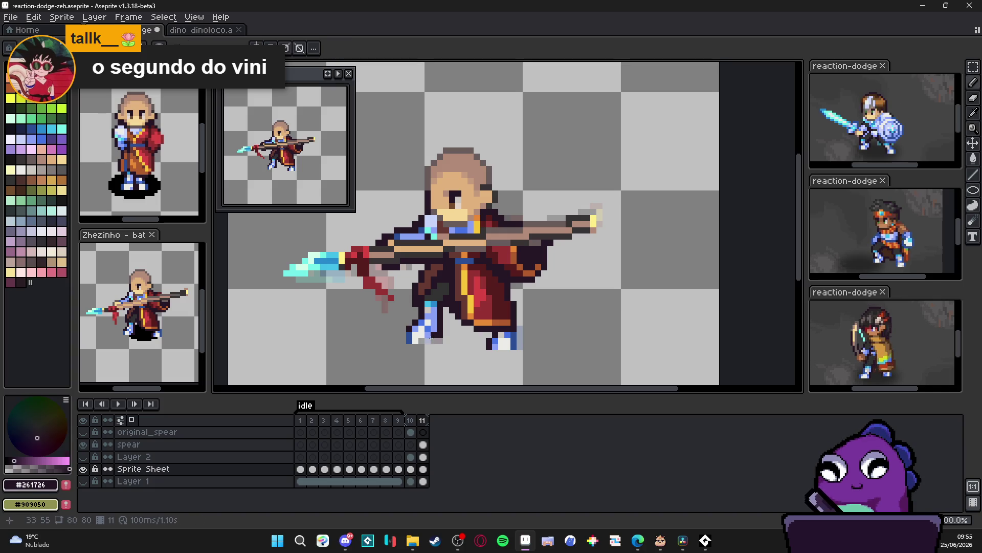
Sample the light foot colour and compare the spear pose in frames 10 and 11.
alt+click(424, 339)
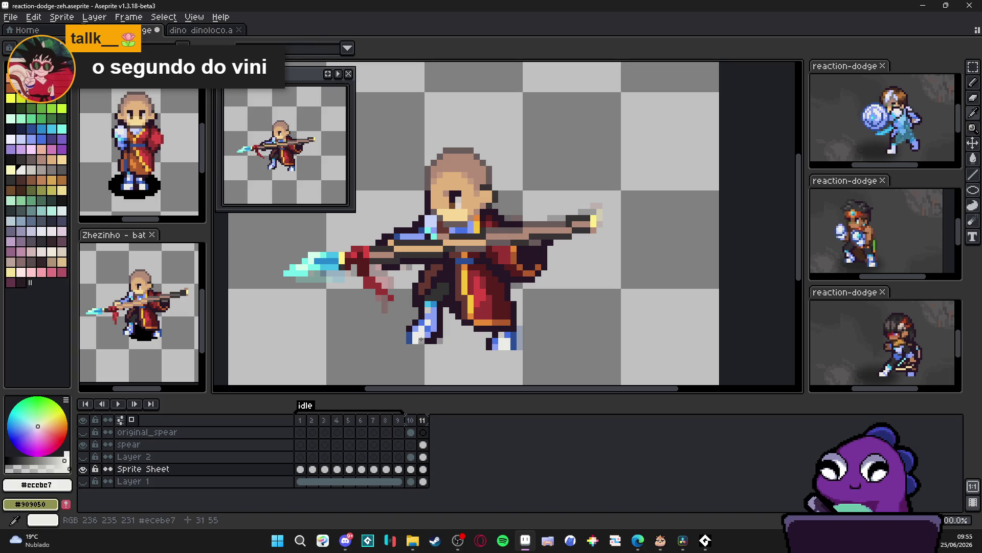
click(422, 420)
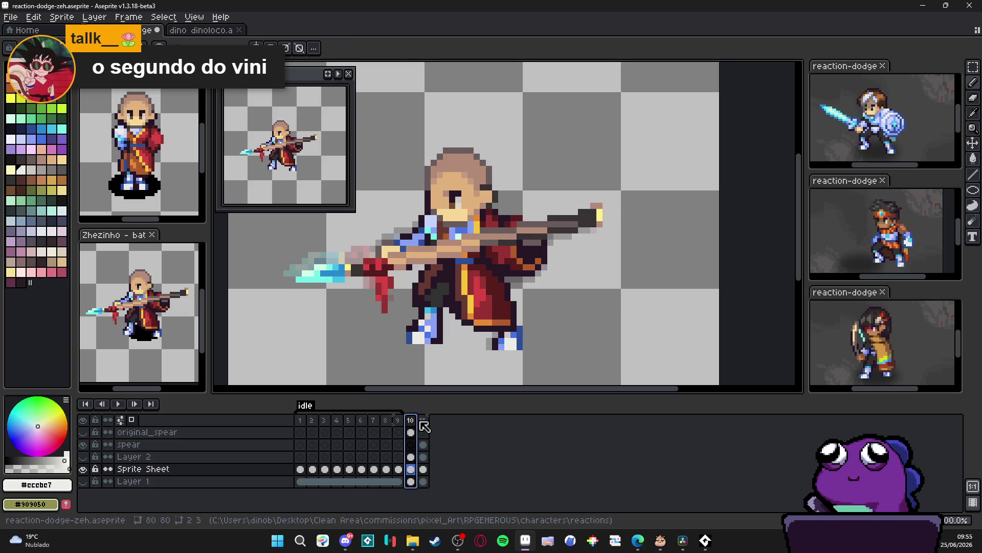
click(411, 420)
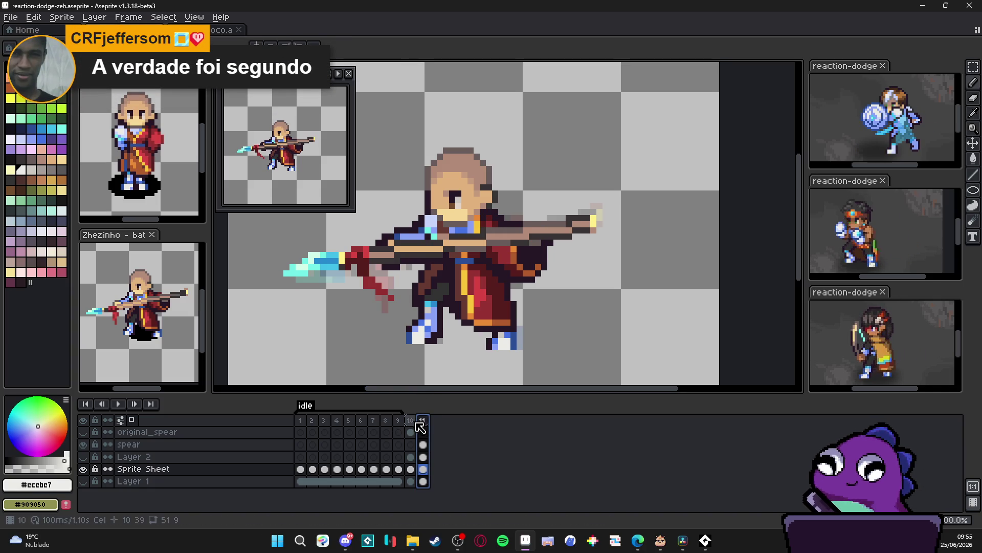
click(423, 421)
scroll(518, 316, up, 1)
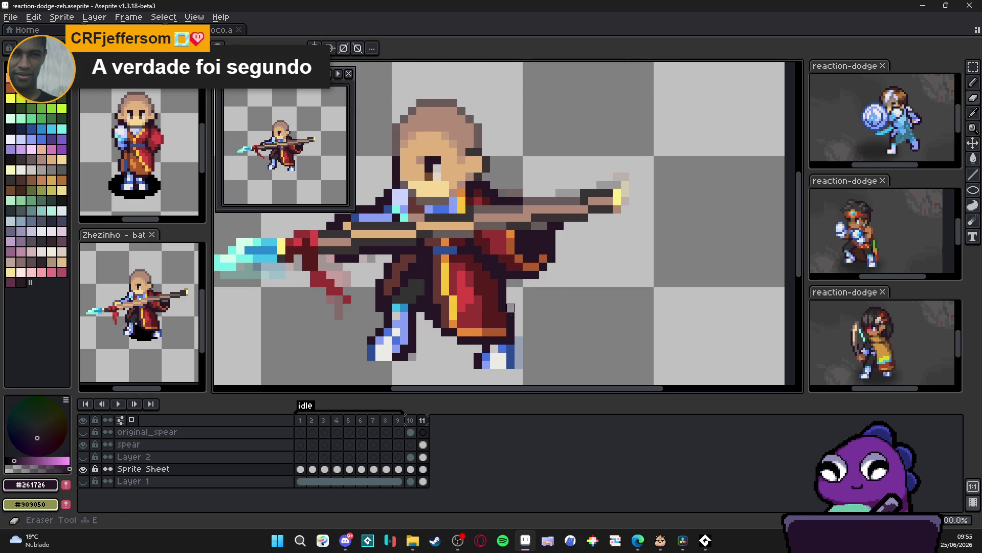
click(412, 420)
Sample the robe's orange, yellow stripe and dark outline colours from the sprite.
click(423, 421)
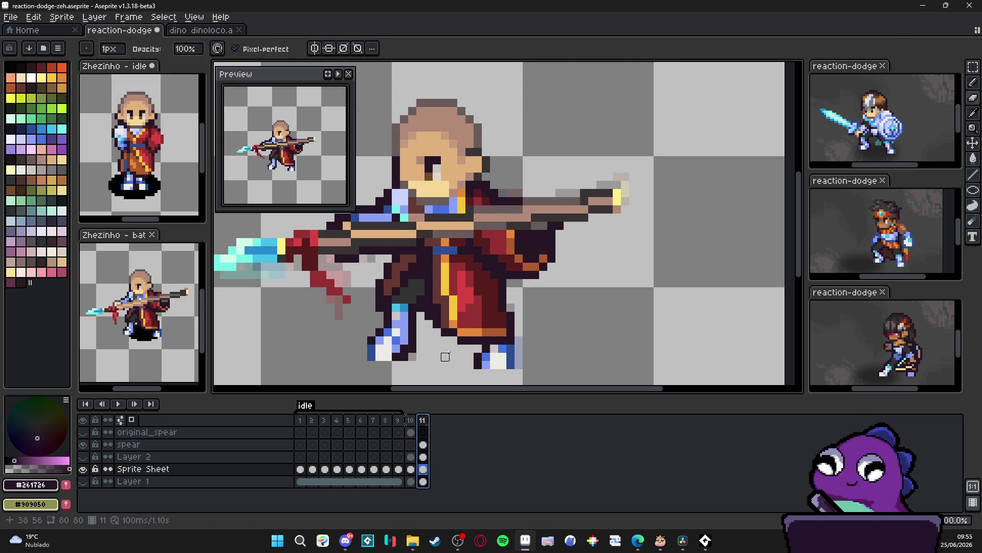
alt+click(460, 325)
alt+click(446, 292)
alt+click(447, 294)
alt+click(438, 298)
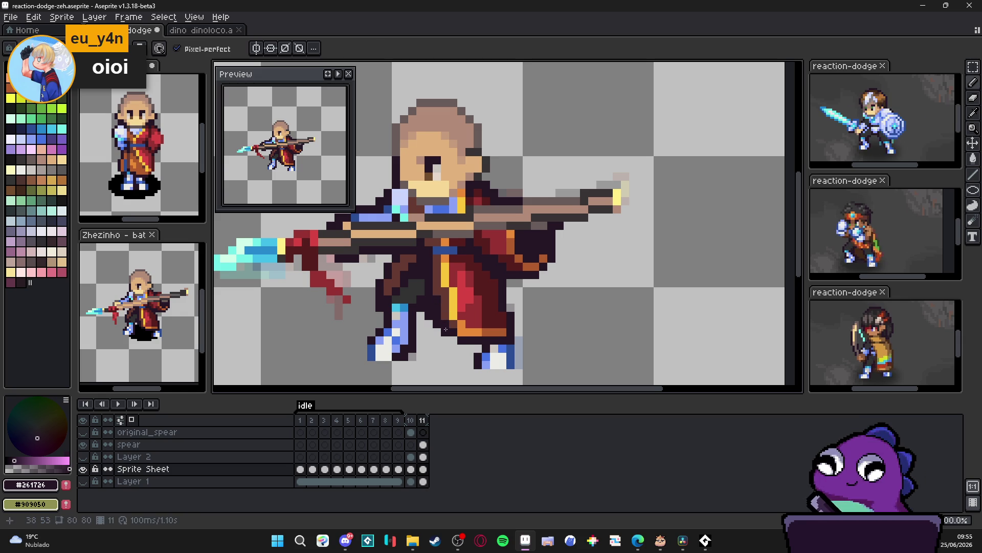
Switch to the eraser, recheck frame 10 against 11, and sample a dark grey.
key(e)
click(410, 420)
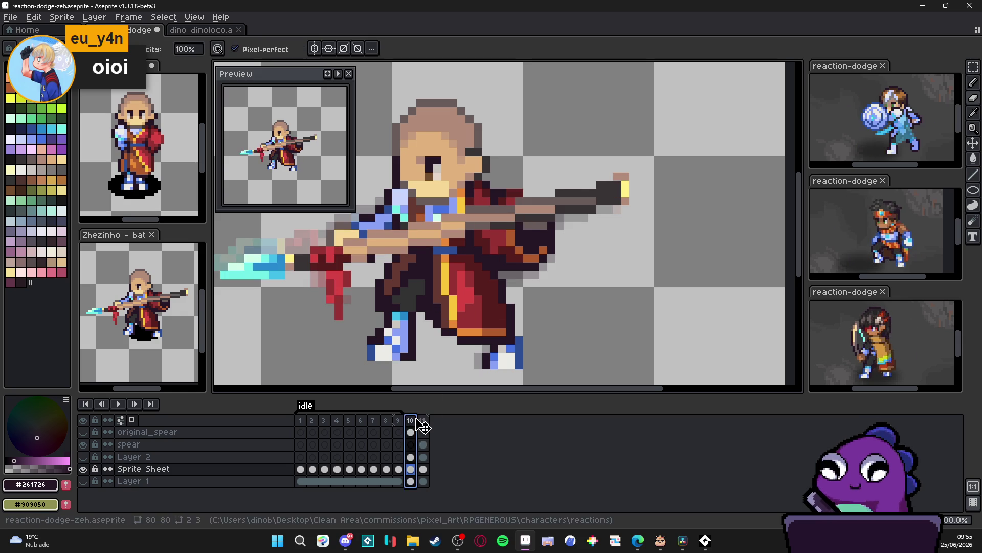
click(423, 420)
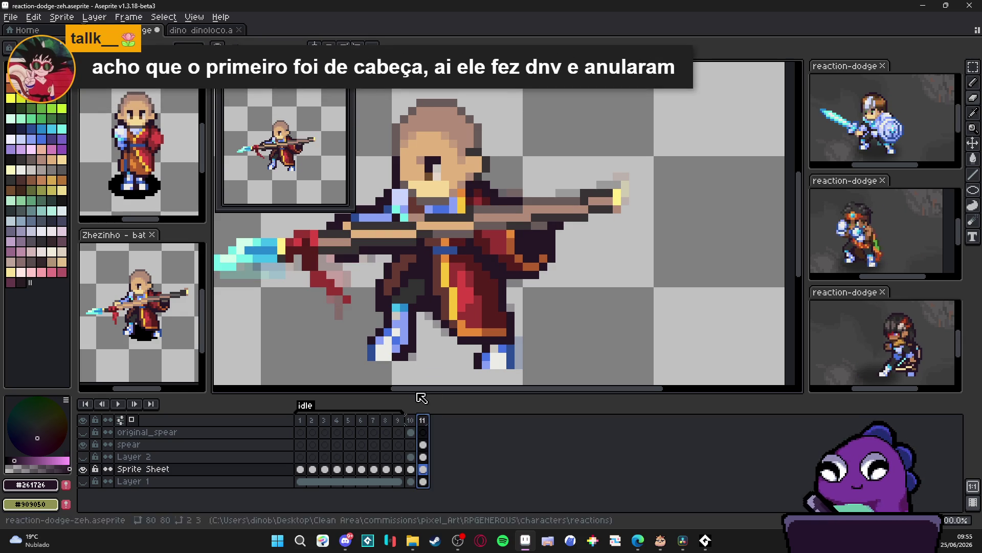
alt+click(407, 283)
scroll(416, 273, down, 2)
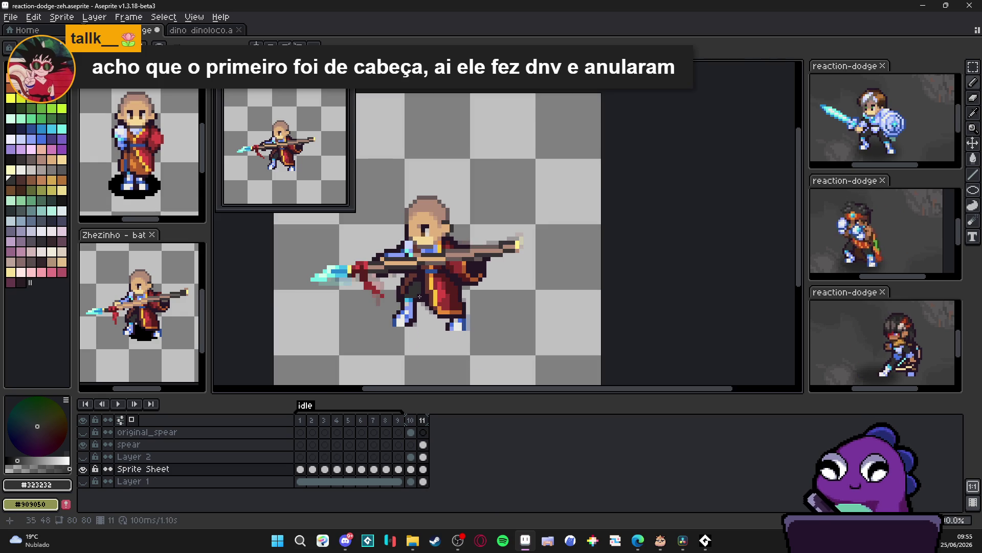
Flip between frames 10 and 11, pick the dark outline colour, and clear the frame 11 selection.
key(Left)
key(Right)
key(Left)
key(Right)
scroll(399, 317, up, 2)
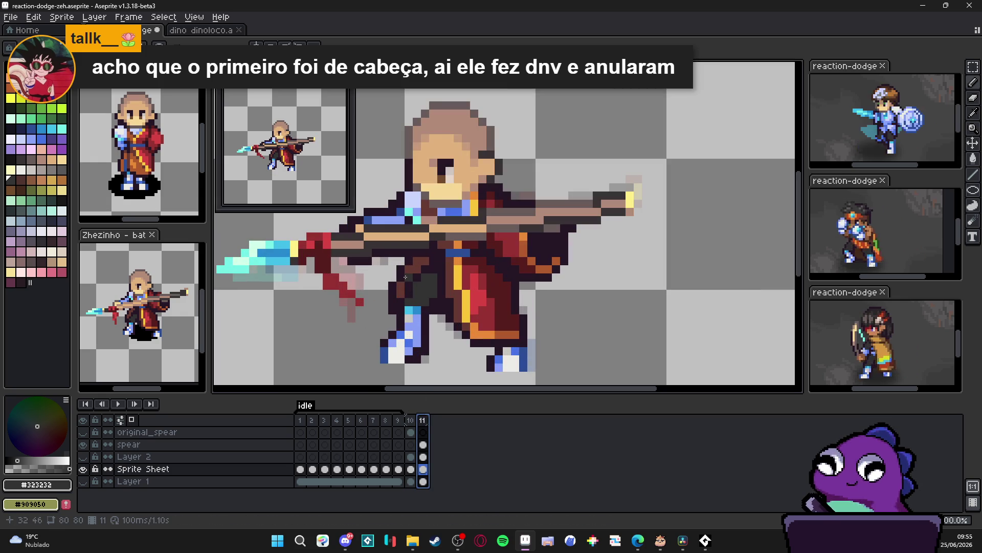
alt+click(407, 270)
click(391, 282)
Flip back and forth between frames 10 and 11 to compare the poses.
key(Left)
key(Right)
scroll(428, 352, down, 3)
key(Left)
key(Right)
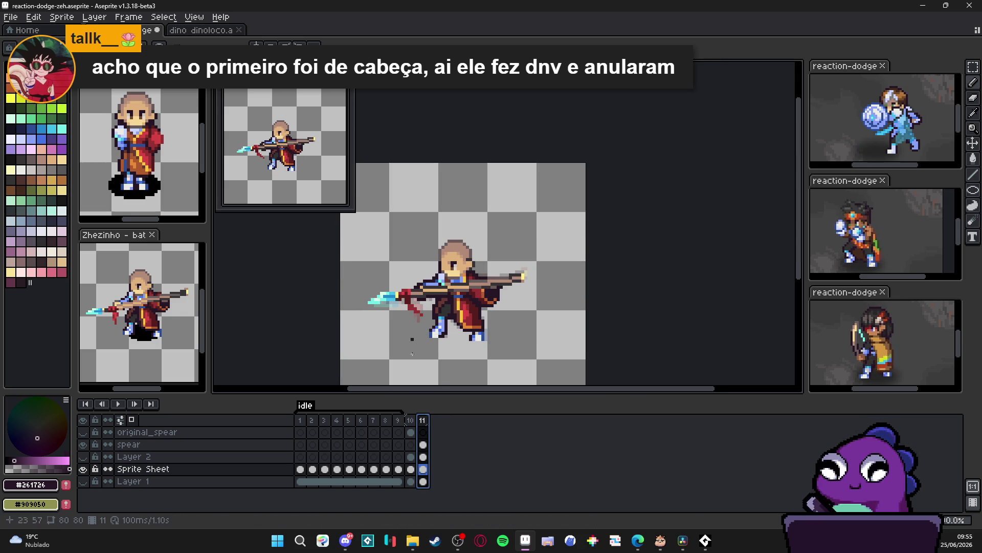
click(411, 426)
click(421, 426)
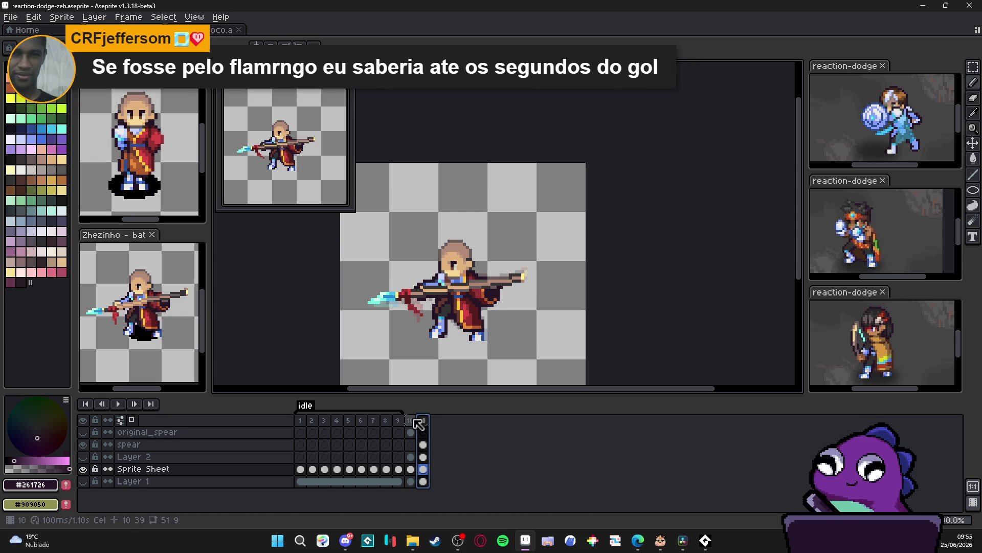
Select the spear layer's frame 11 cel.
key(Left)
click(429, 420)
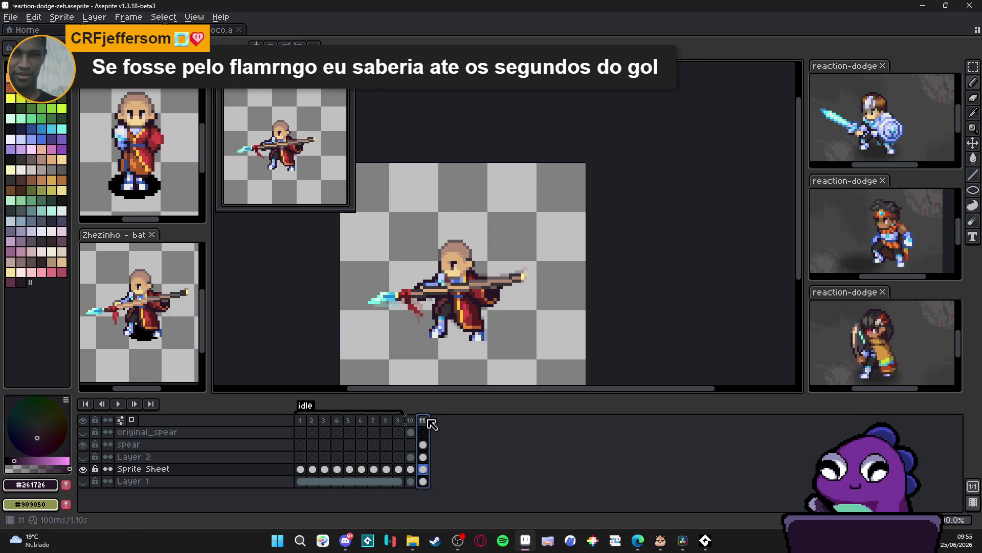
key(Left)
key(Right)
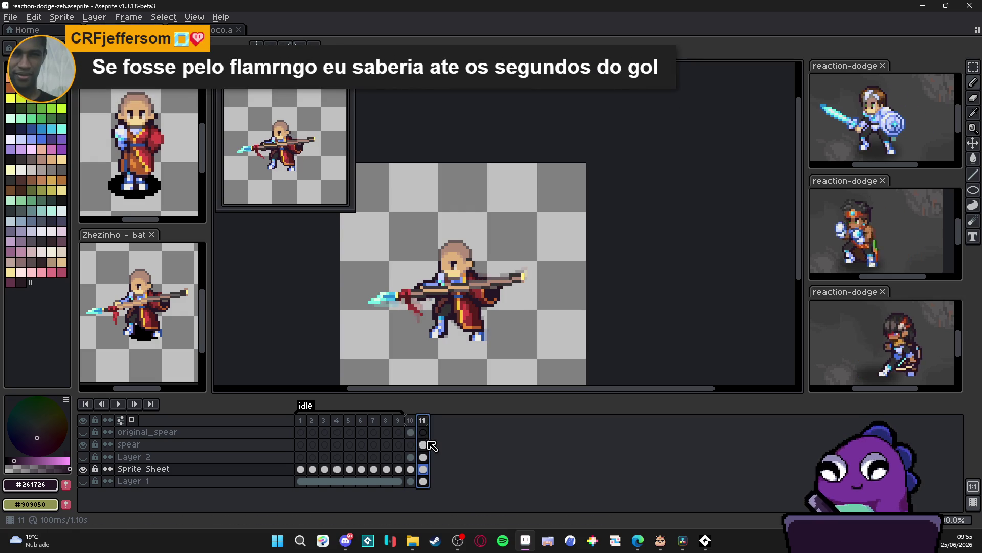
click(424, 444)
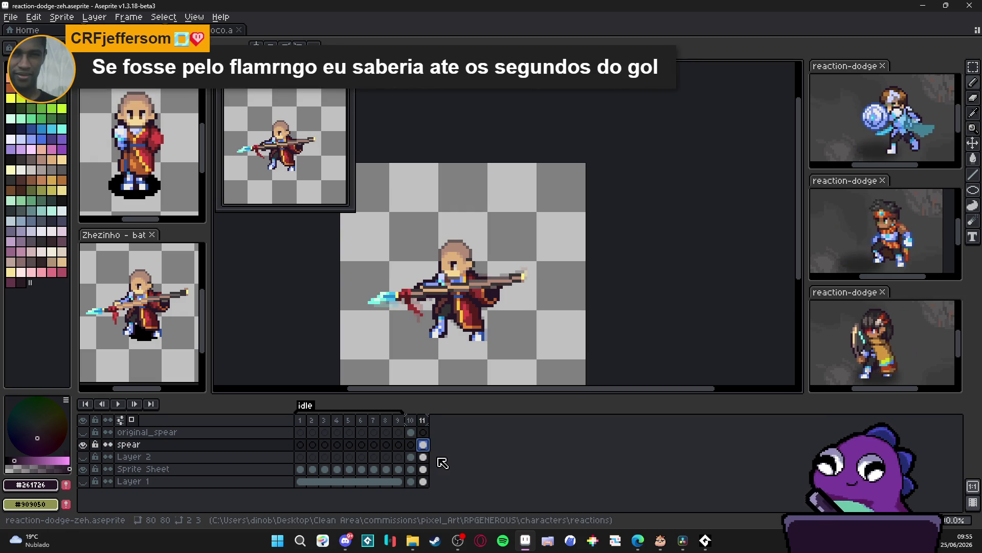
Move the Sprite Sheet layer above Layer 2 and shift both frame 11 cels one pixel right.
drag(210, 470, 220, 453)
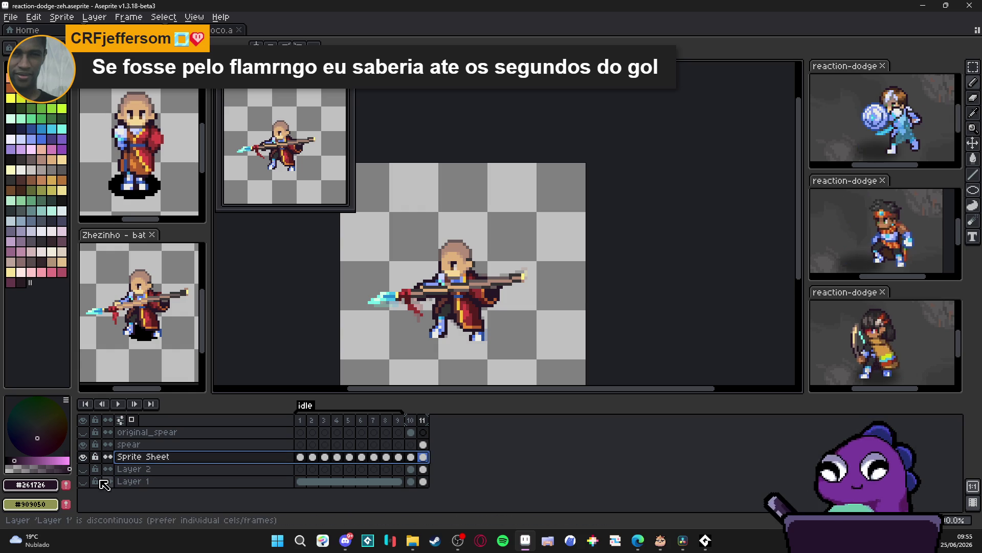
click(422, 444)
shift+click(423, 456)
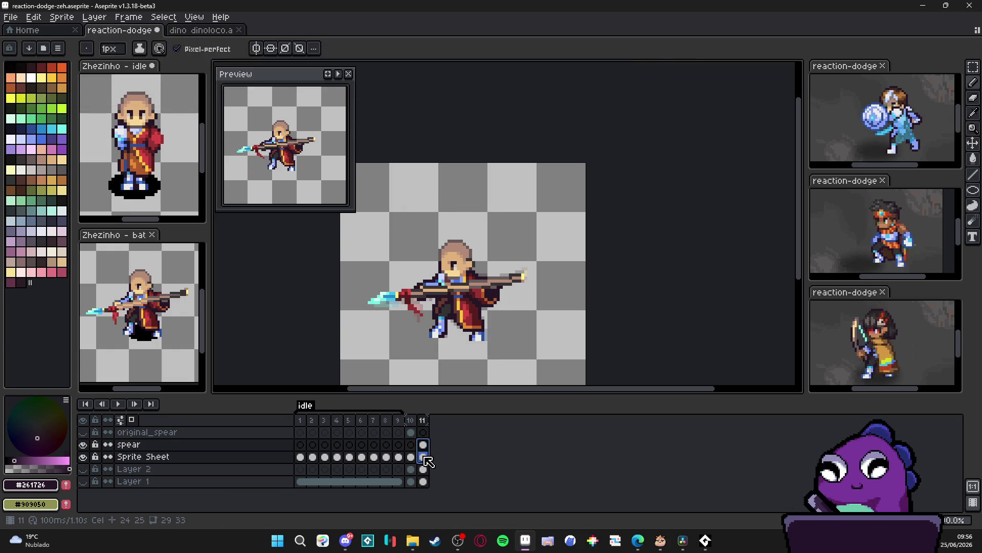
drag(477, 323, 480, 323)
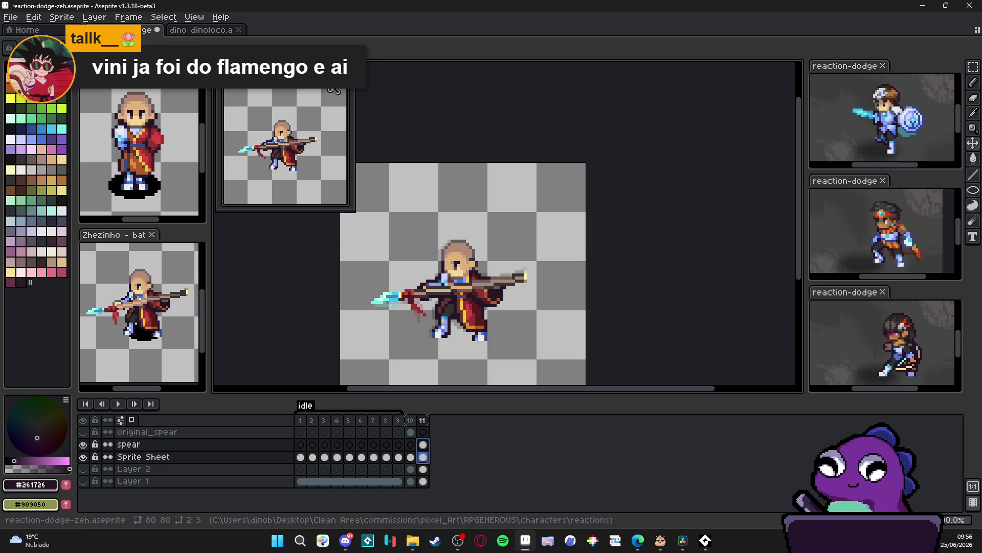
Show Layer 1's cave background, hide Layer 2, and view frames 10 and 11.
click(84, 481)
click(84, 470)
click(84, 470)
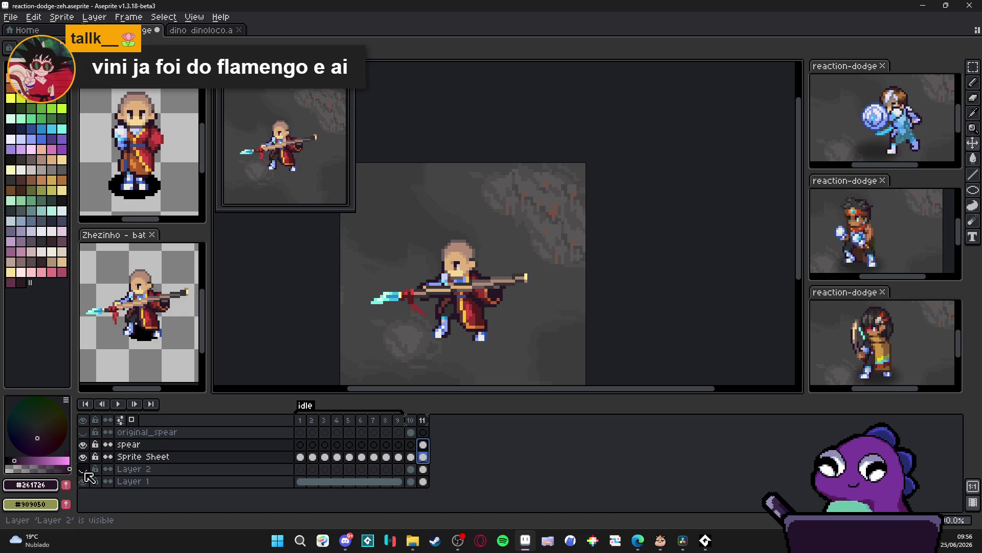
click(411, 420)
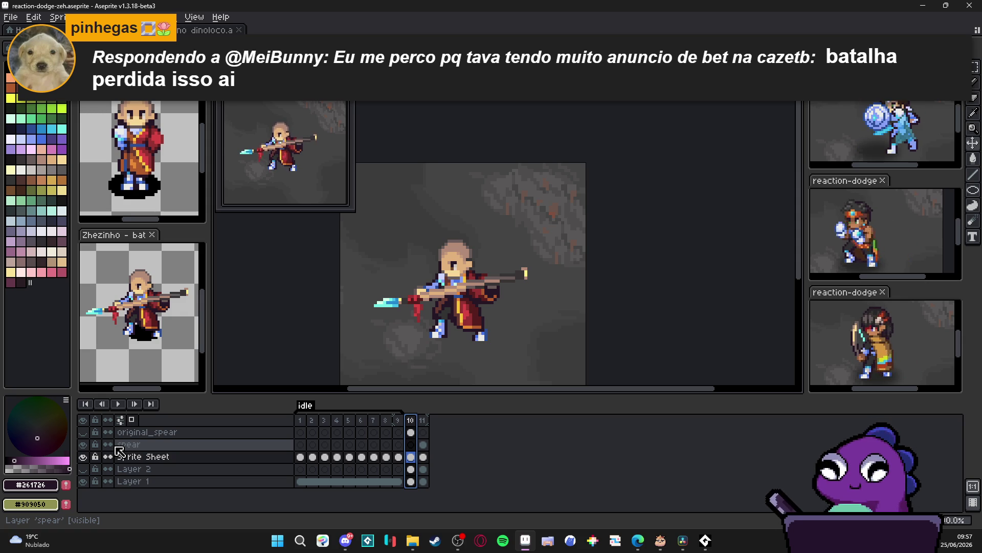
click(427, 424)
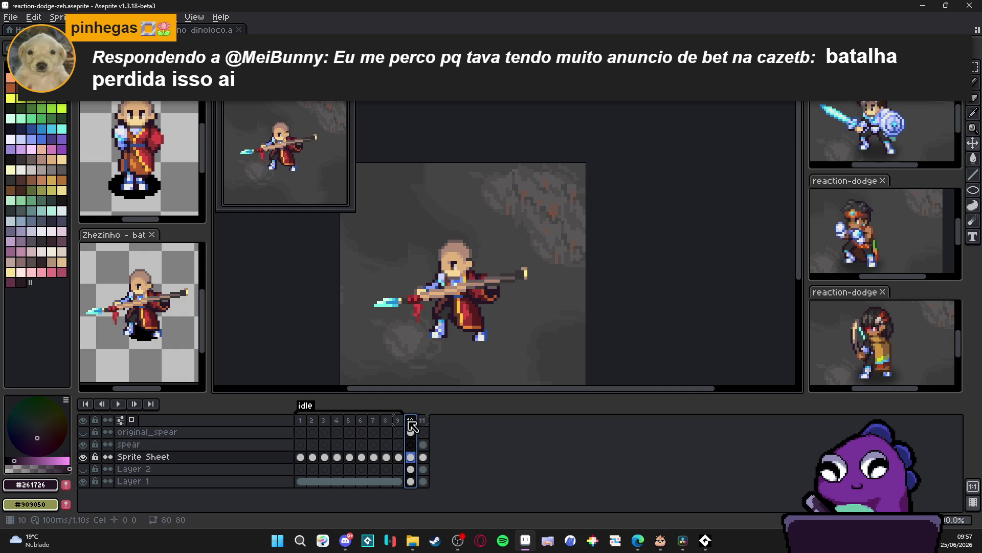
Compare the monk's poses in frames 10 and 11.
click(412, 425)
click(424, 424)
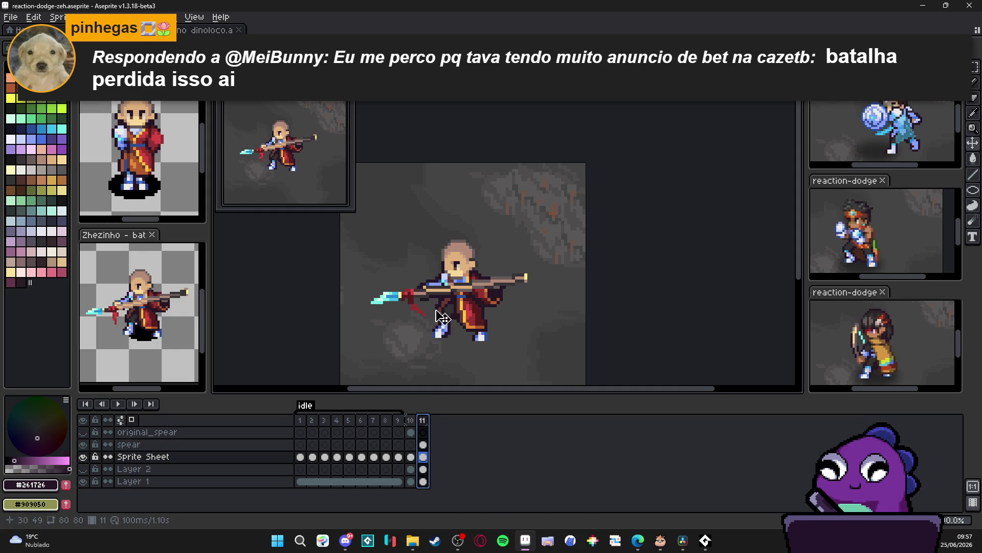
scroll(432, 303, up, 5)
scroll(434, 303, down, 3)
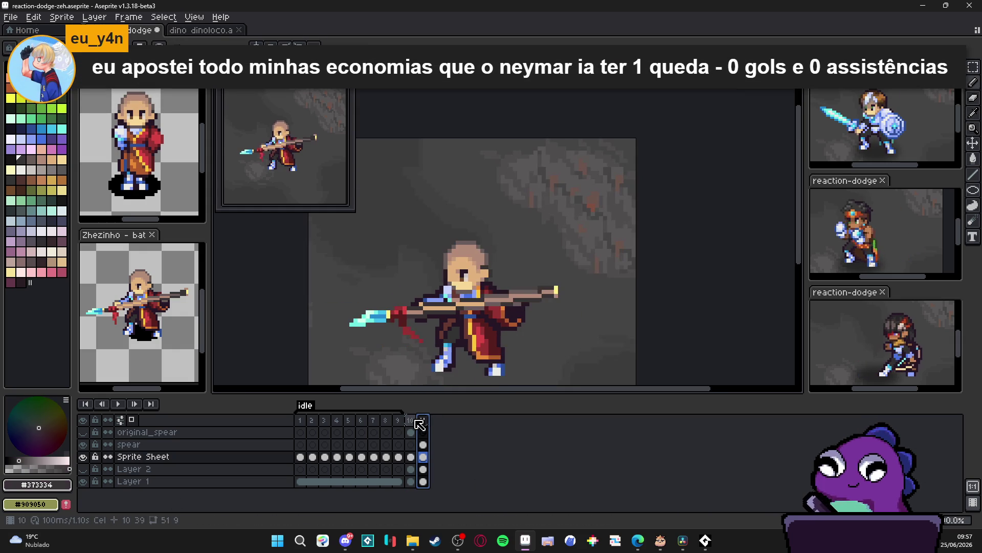
click(413, 426)
click(427, 425)
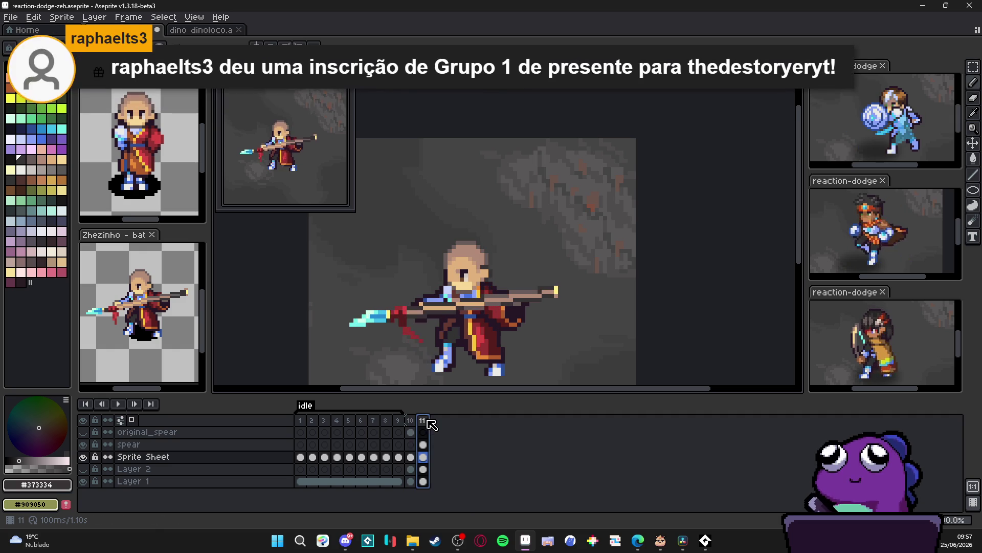
click(412, 425)
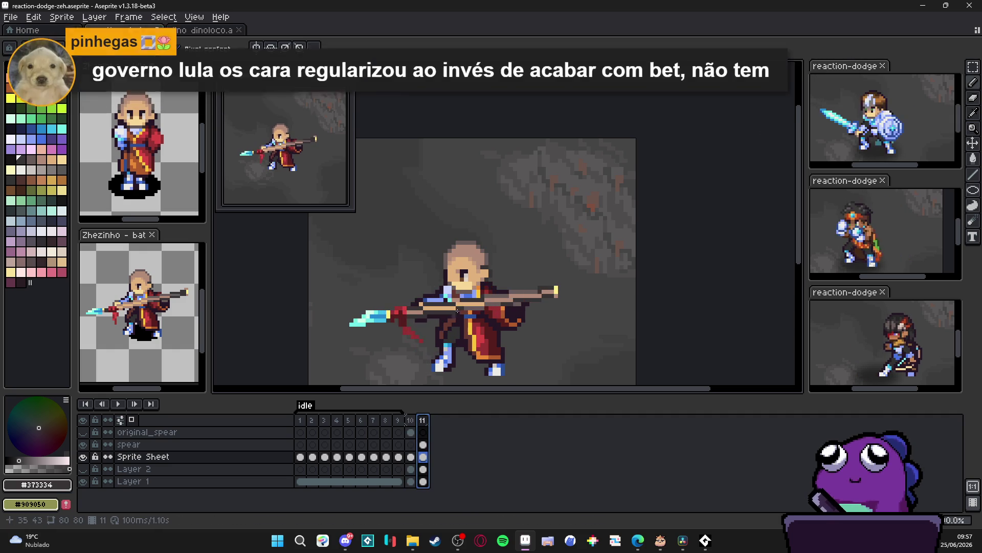
Back on frame 10, draw a short dark line across the monk's arm along the shaft.
scroll(449, 323, up, 3)
scroll(425, 348, down, 1)
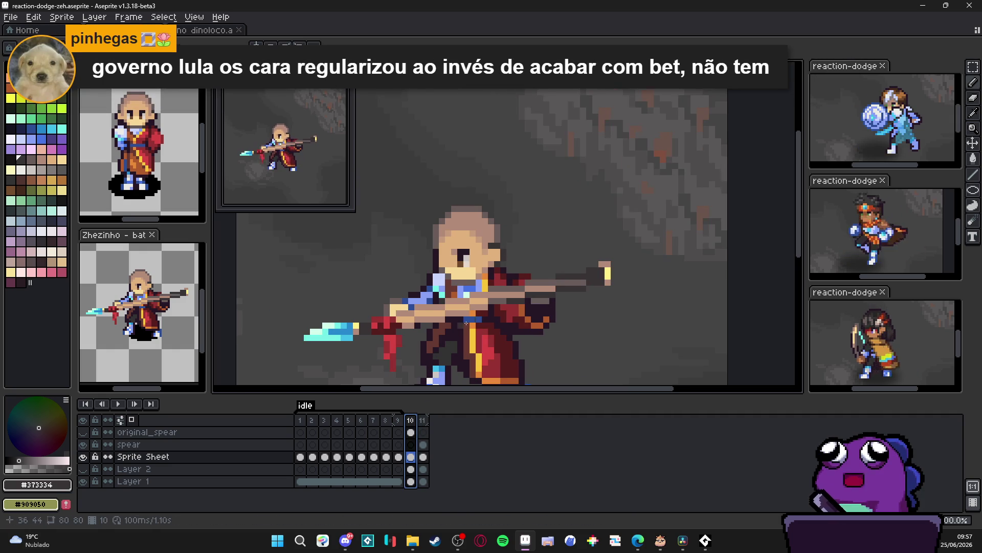
click(429, 424)
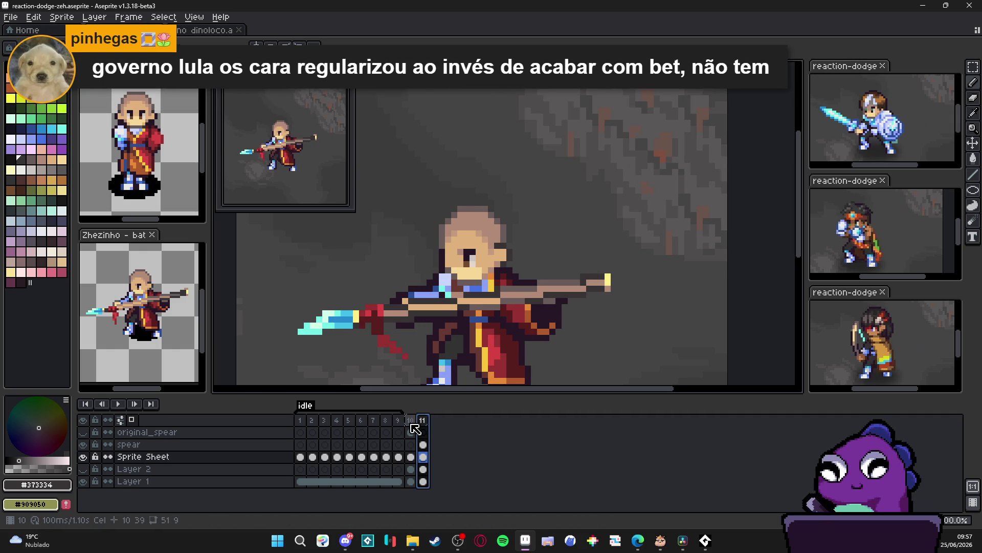
click(411, 421)
scroll(394, 313, up, 1)
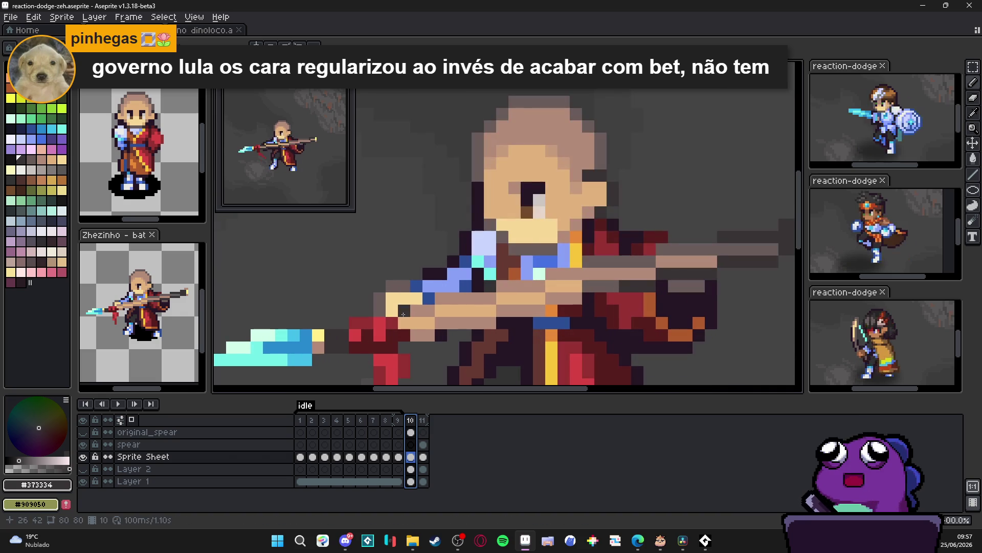
drag(440, 300, 545, 287)
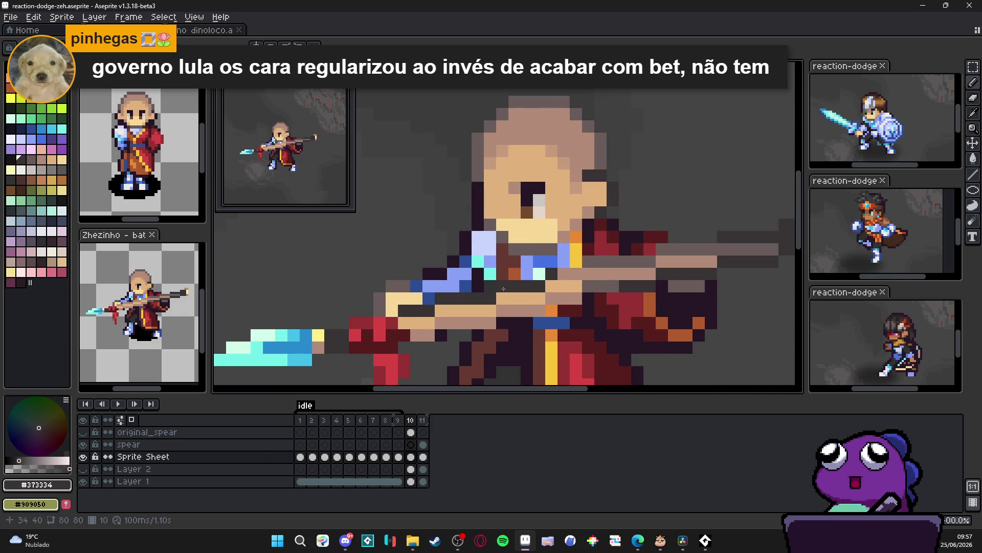
scroll(599, 274, down, 1)
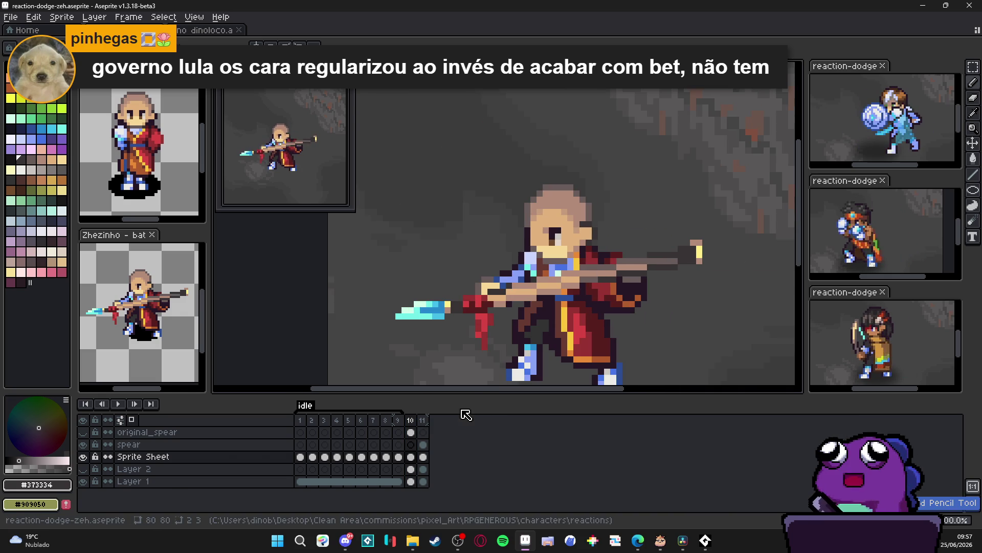
Pick the tan #b28b78 colour from frame 10 and preview frame 11's spear pose.
click(411, 420)
scroll(502, 279, up, 1)
alt+click(502, 279)
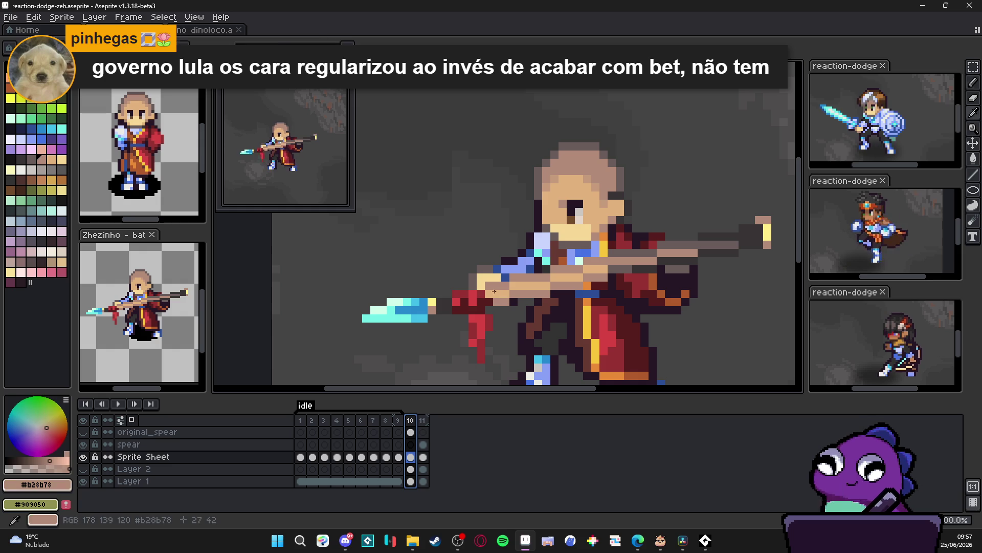
click(423, 420)
click(415, 420)
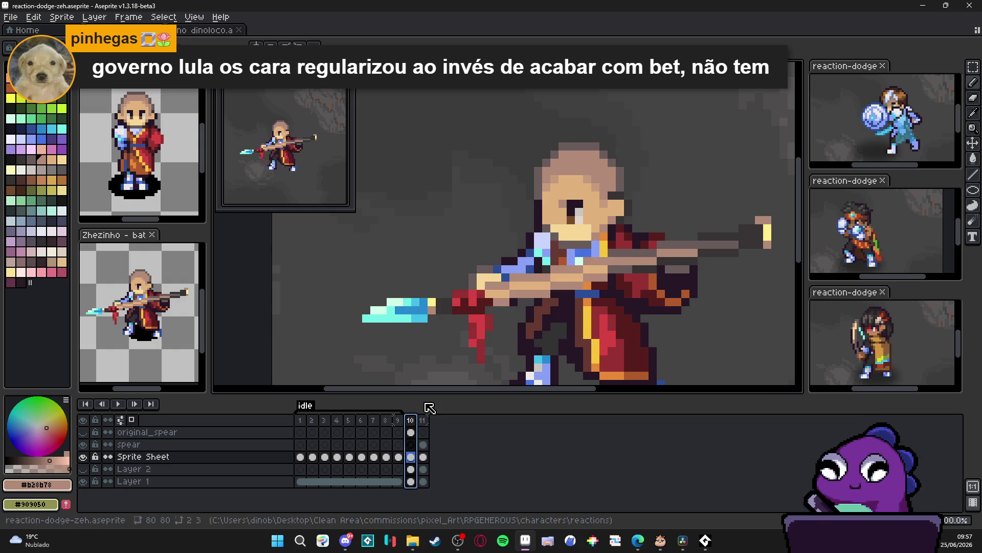
On the spear layer's frame 11, pencil a tan shaft across the arm and extend it right.
click(423, 420)
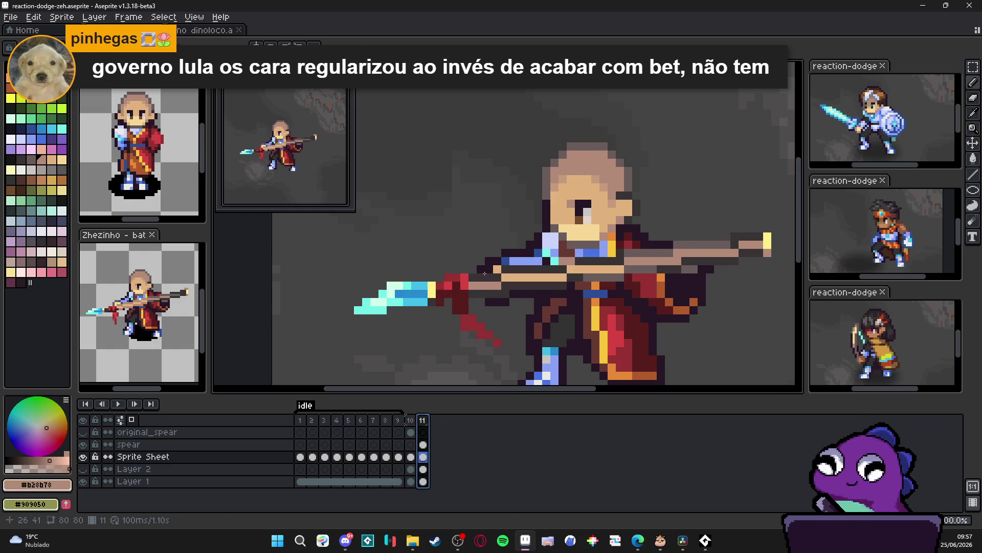
key(b)
key(Up)
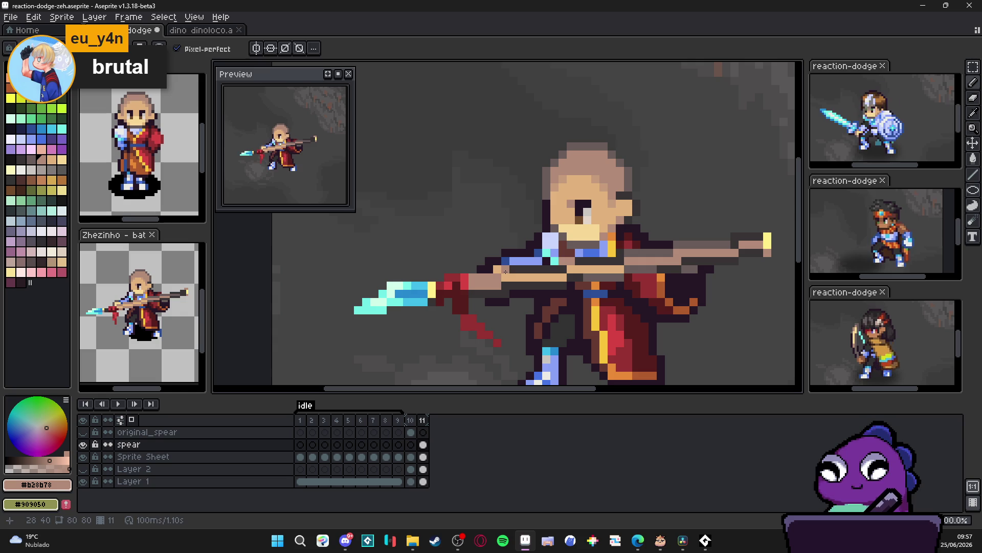
drag(505, 271, 534, 270)
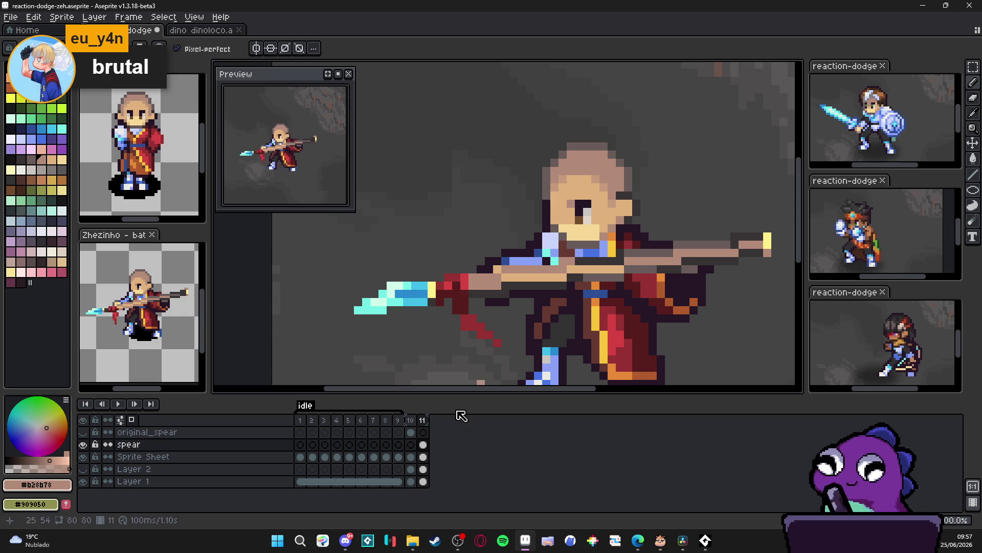
click(409, 420)
click(422, 420)
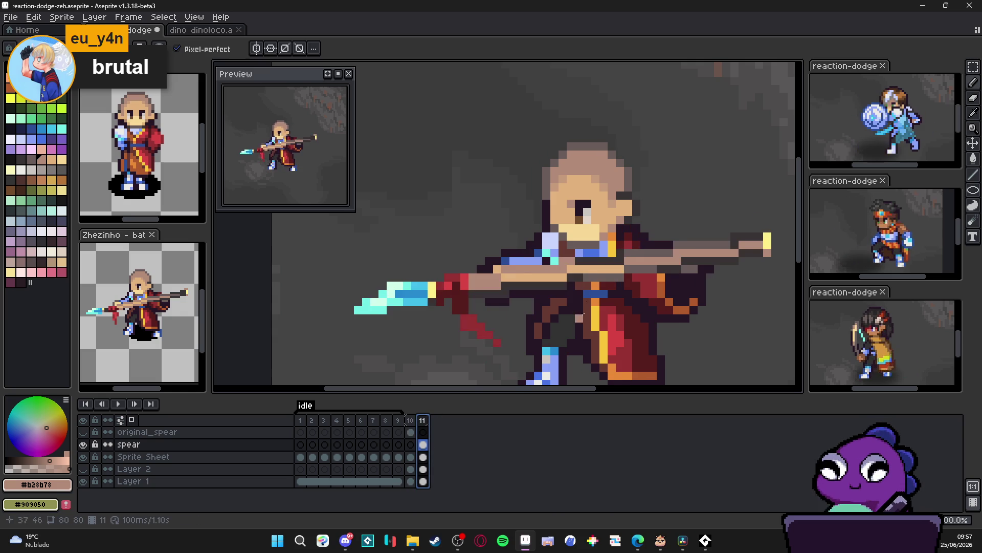
drag(573, 261, 622, 260)
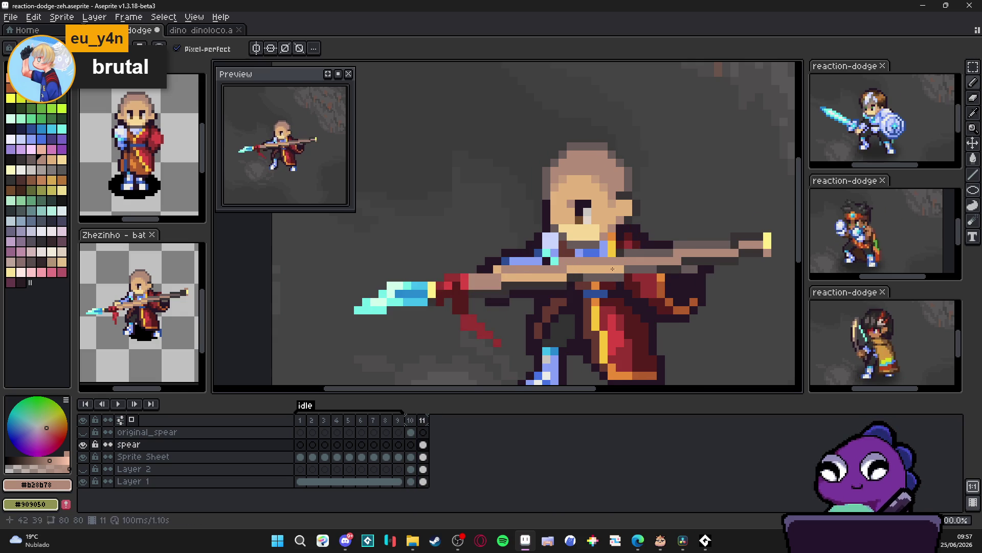
Clear the selection and draw a straight horizontal line along the spear shaft in frame 11.
click(411, 444)
click(423, 420)
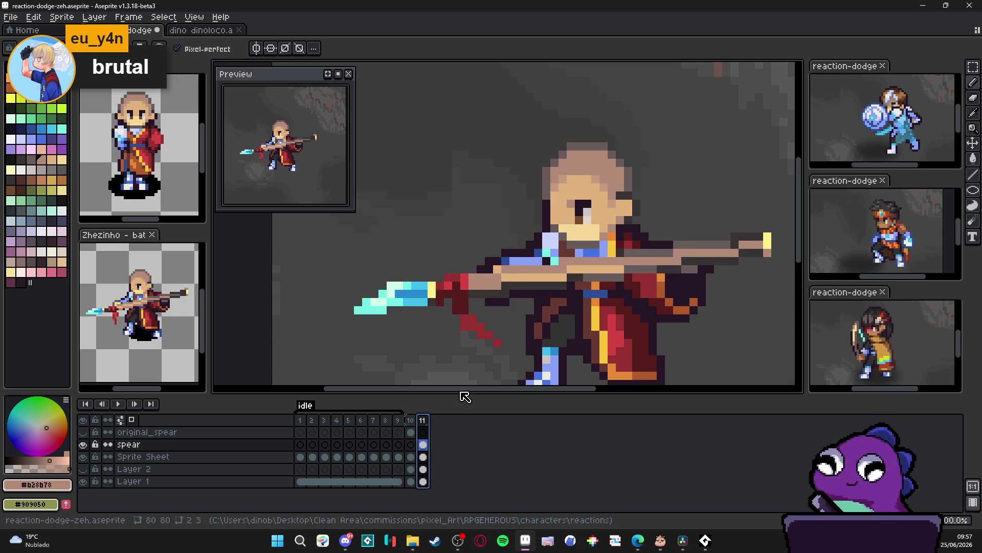
key(Escape)
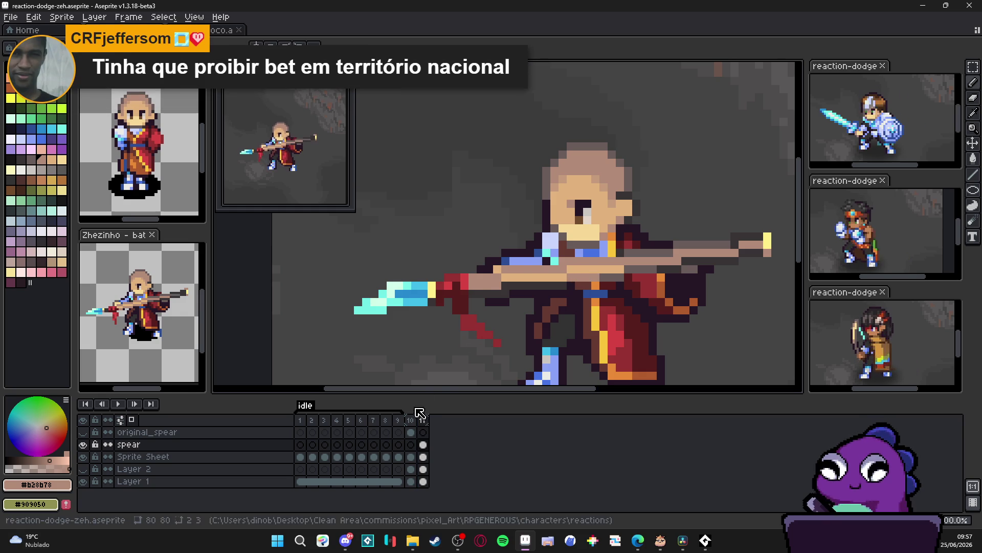
click(410, 420)
click(422, 419)
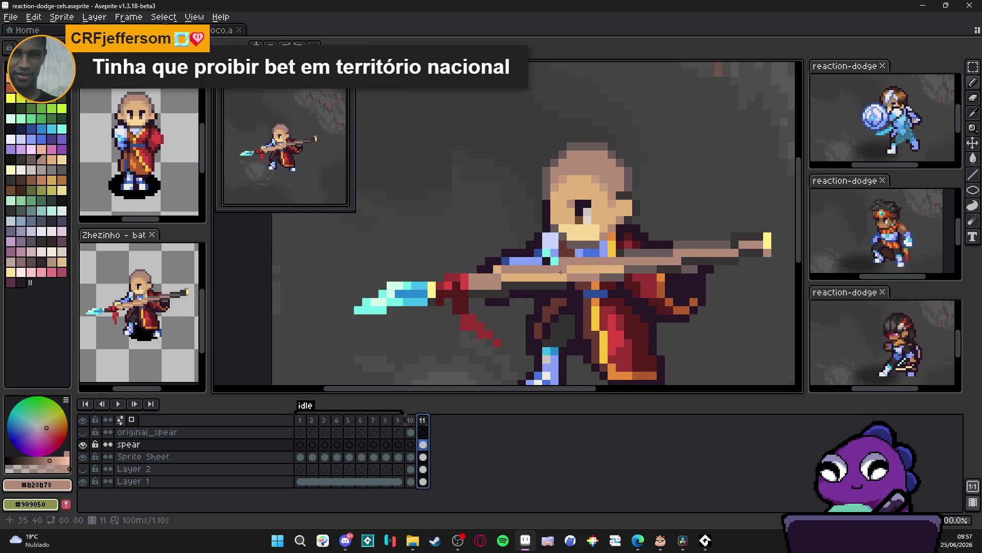
drag(561, 283, 503, 286)
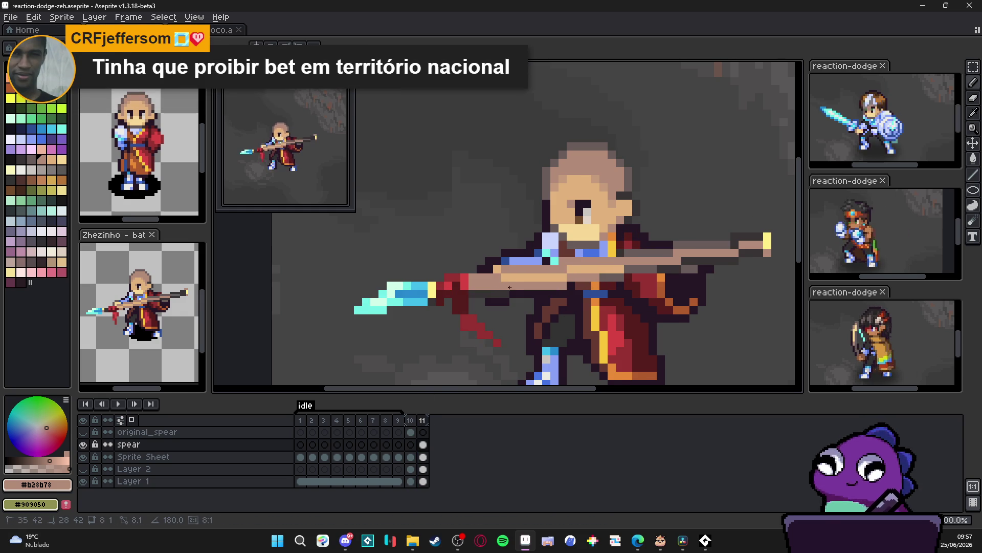
scroll(513, 330, down, 2)
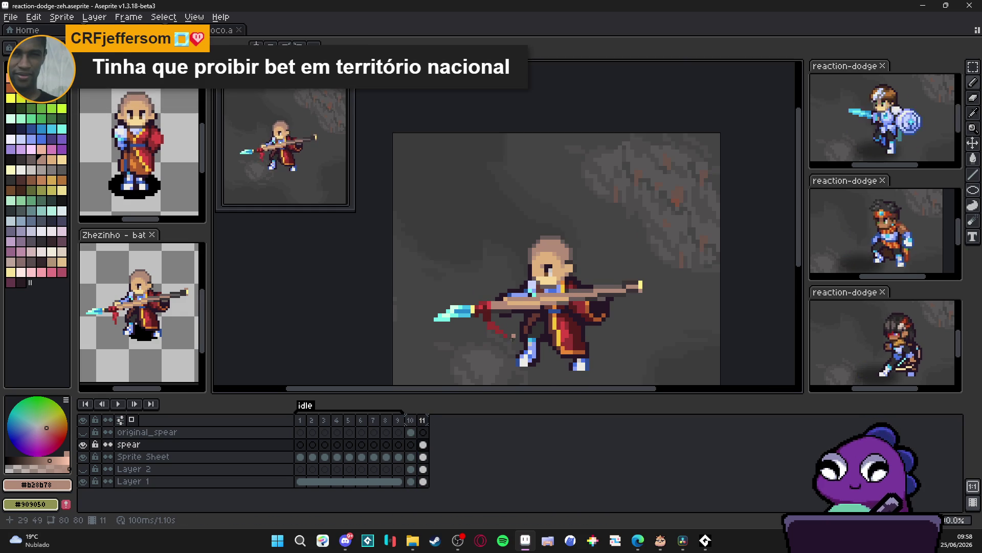
Eyedrop the tan and darker spear-shaft colours in frame 11.
click(411, 422)
click(426, 424)
scroll(476, 318, up, 2)
alt+click(476, 318)
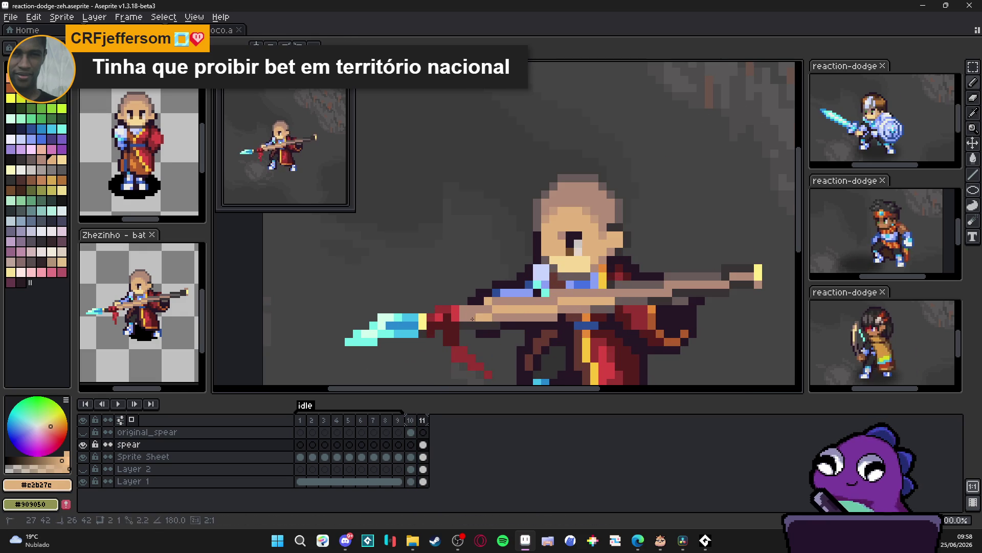
alt+click(500, 322)
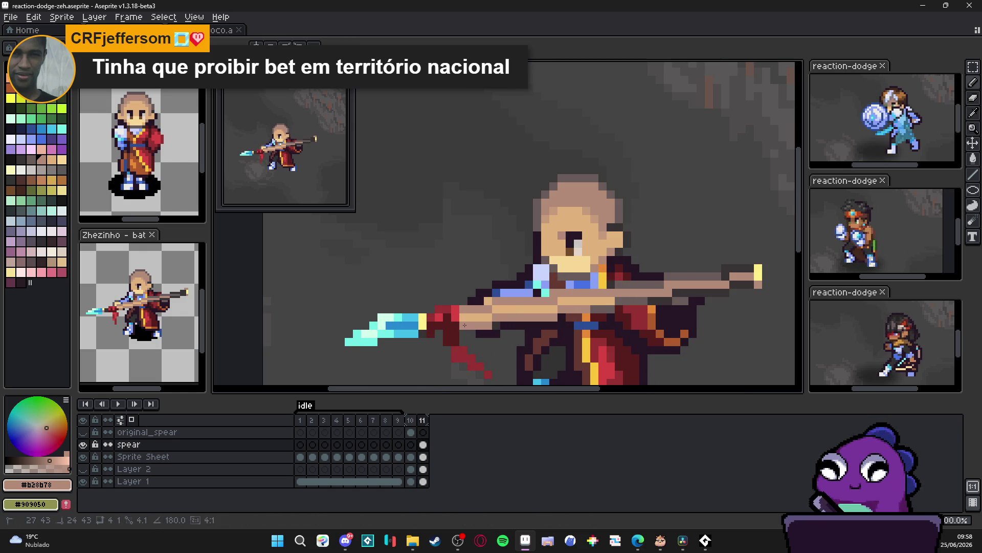
ctrl+click(491, 336)
Pick the dark outline colour and view frame 10 zoomed out.
key(e)
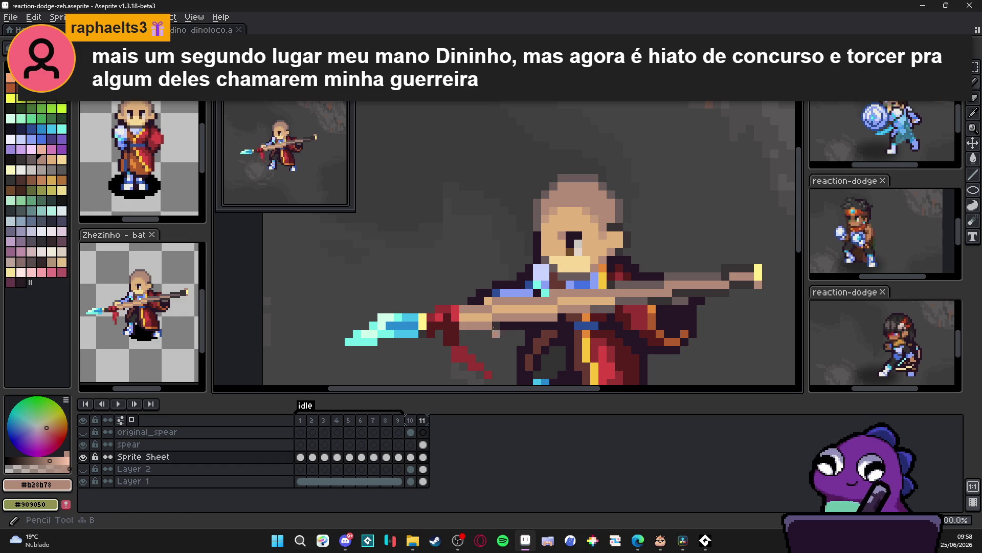
alt+click(492, 330)
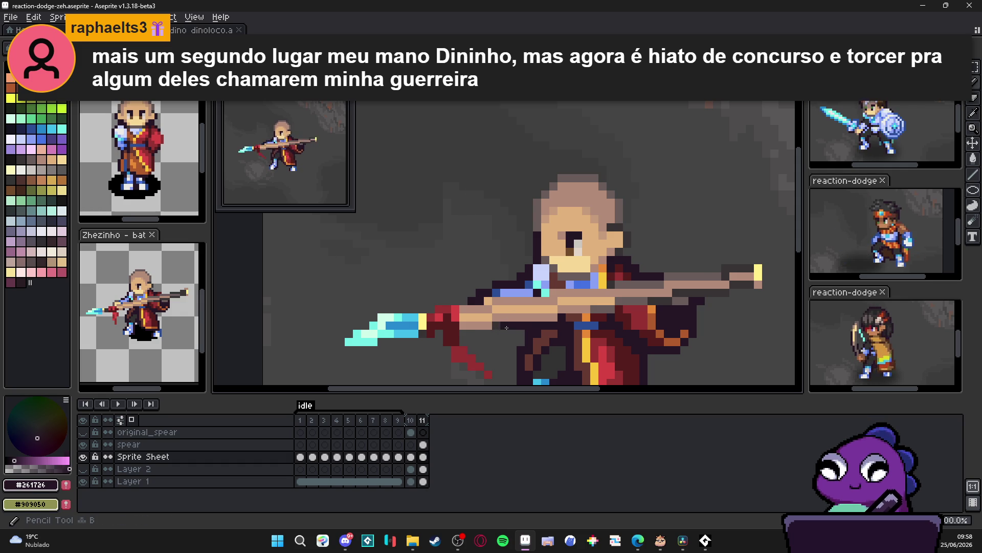
click(410, 420)
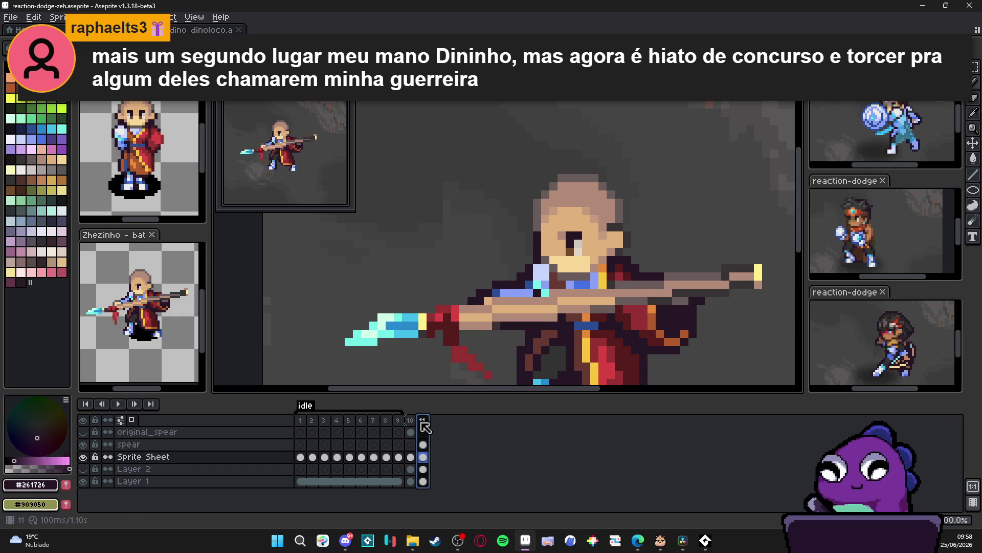
key(minus)
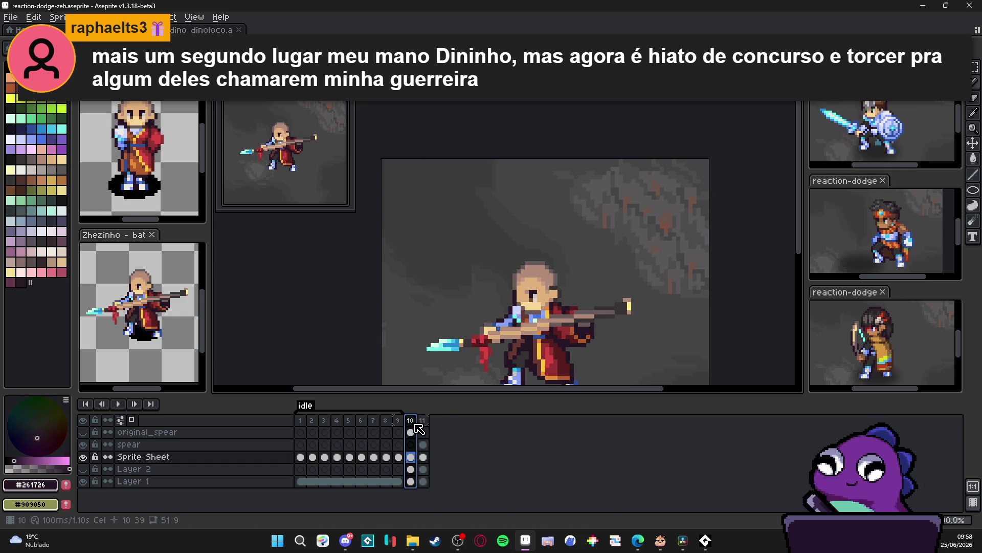
Return to frame 11, save reaction-dodge-zeh.aseprite, and switch to the browser.
click(425, 427)
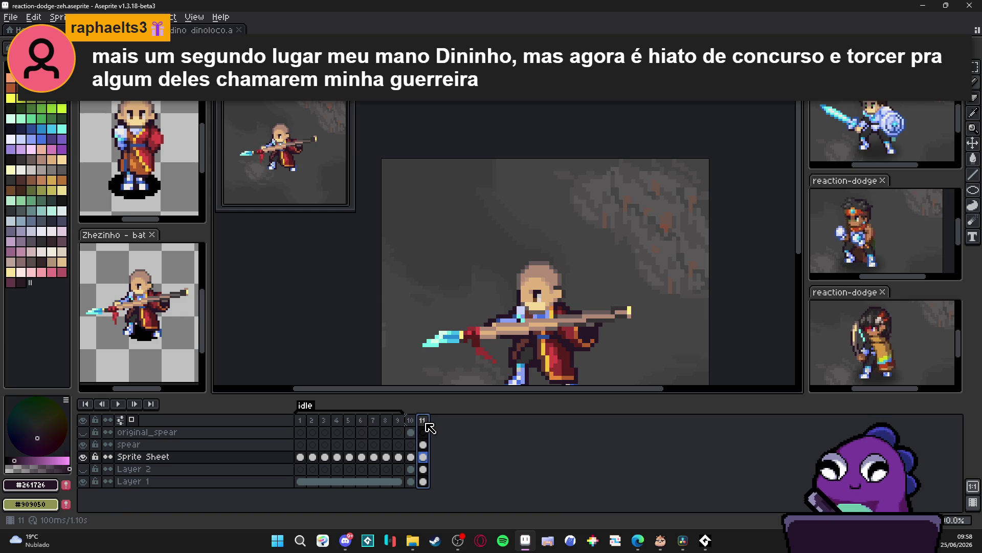
key(ctrl+s)
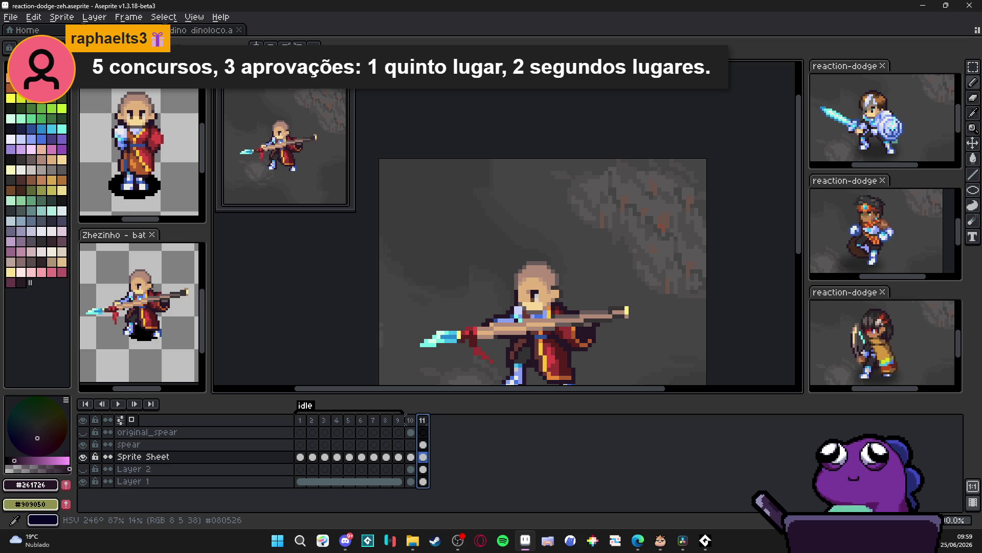
key(alt+Tab)
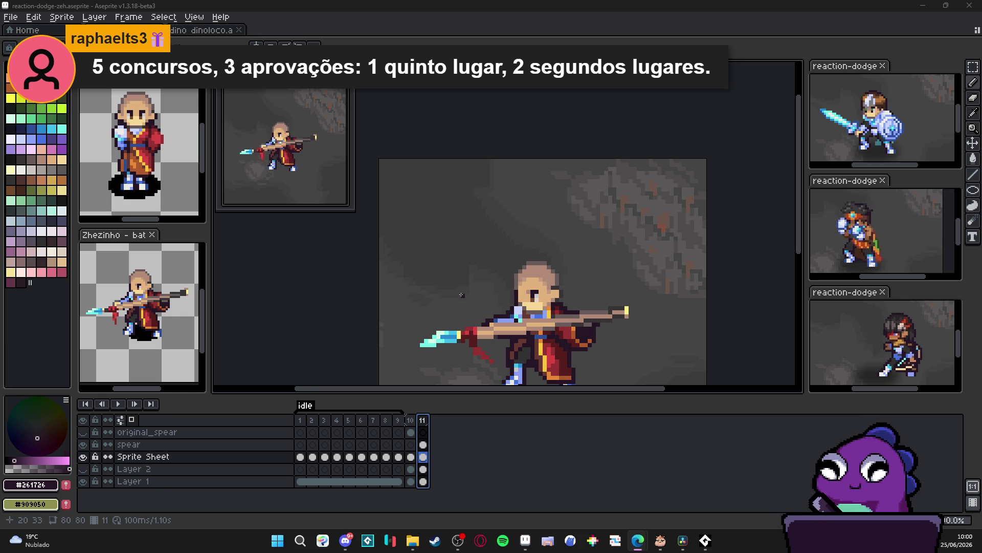
scroll(461, 295, down, 1)
mouse_move(461, 295)
mouse_down()
mouse_move(468, 246)
mouse_move(460, 238)
mouse_up()
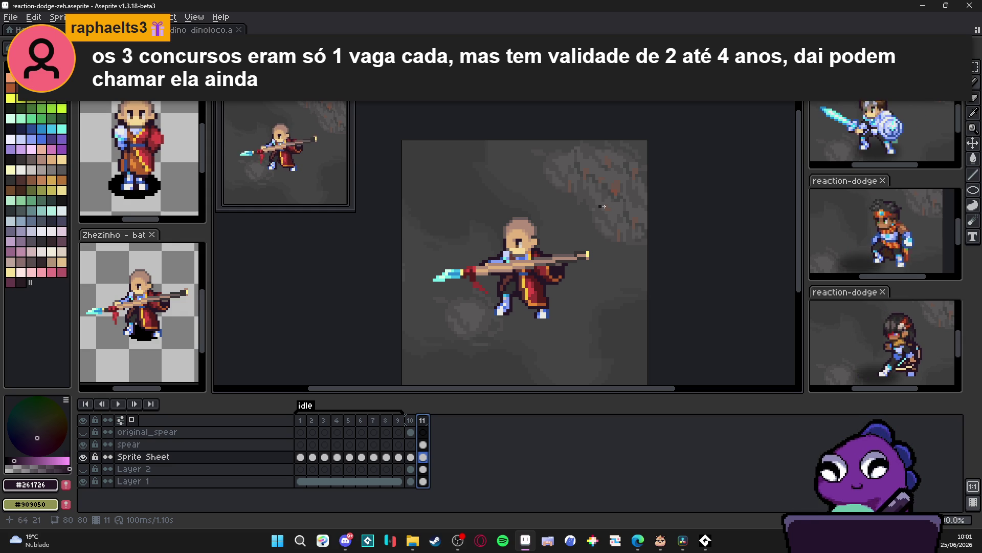
drag(566, 209, 573, 171)
Save reaction-dodge-zeh.aseprite again and switch over to the browser.
key(ctrl+s)
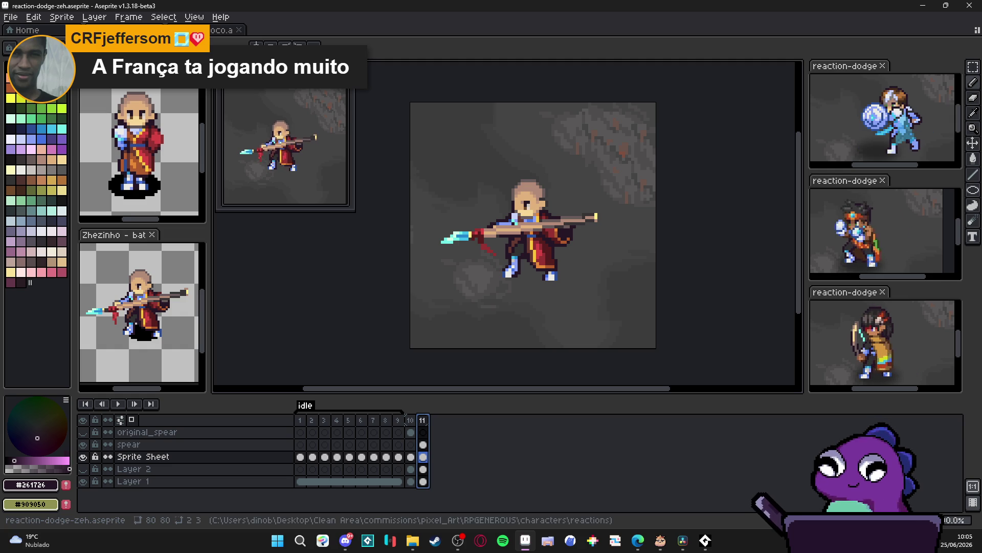
key(alt+Tab)
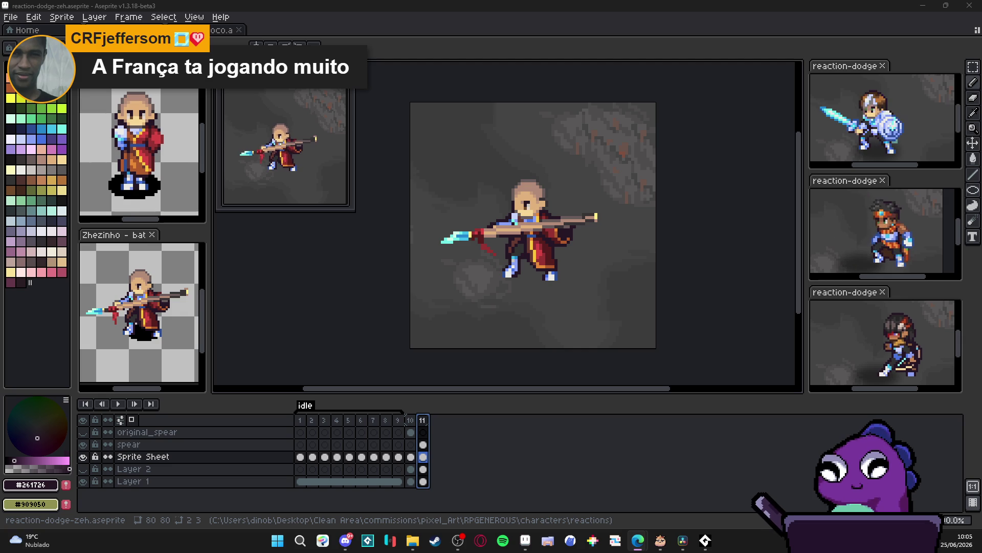
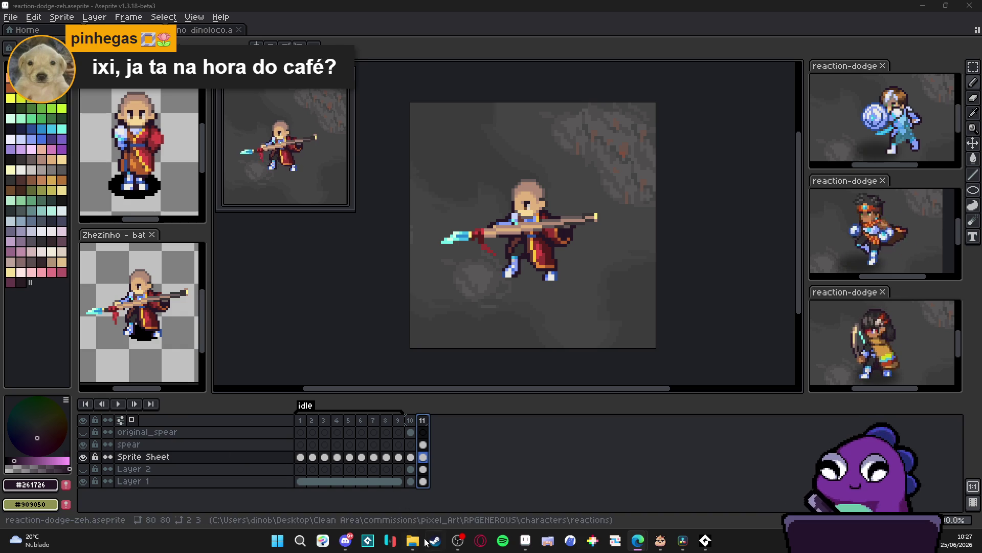
Switch from Aseprite to the File Explorer window showing the reactions folder.
mouse_move(414, 545)
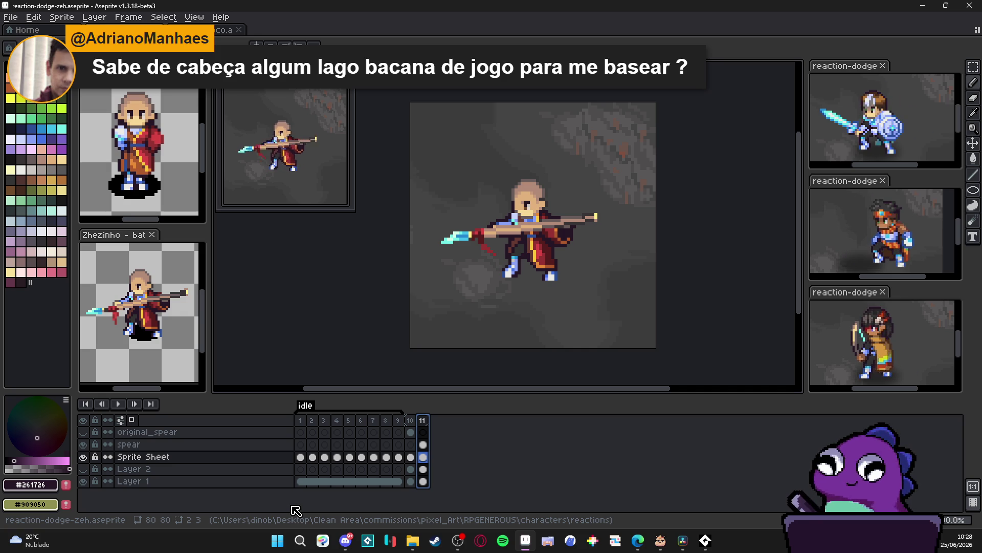
click(412, 540)
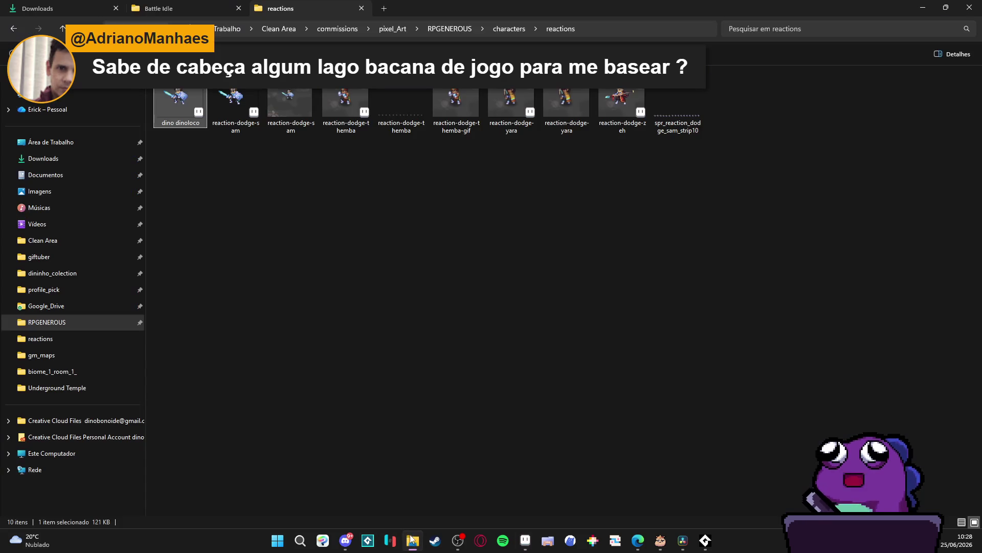
In a new Explorer tab, go from Desktop through RPGENEROUS and pixel_Art into the Wise folder.
click(384, 8)
click(85, 145)
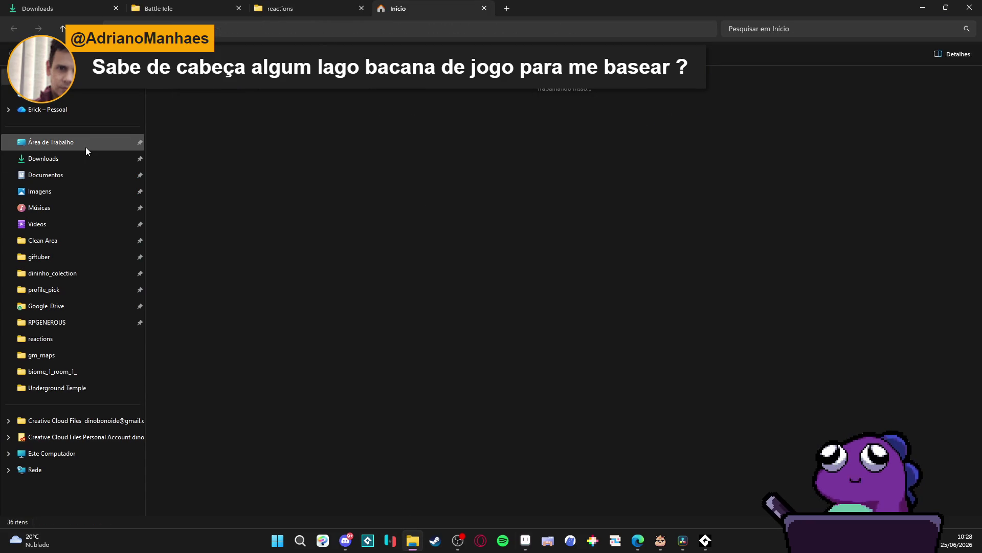
click(69, 322)
click(392, 29)
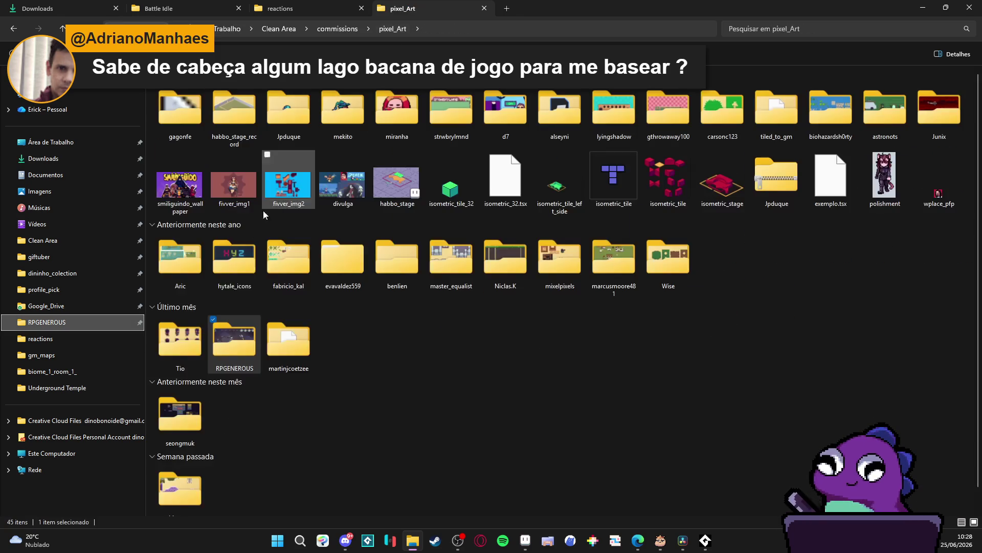
scroll(335, 408, down, 1)
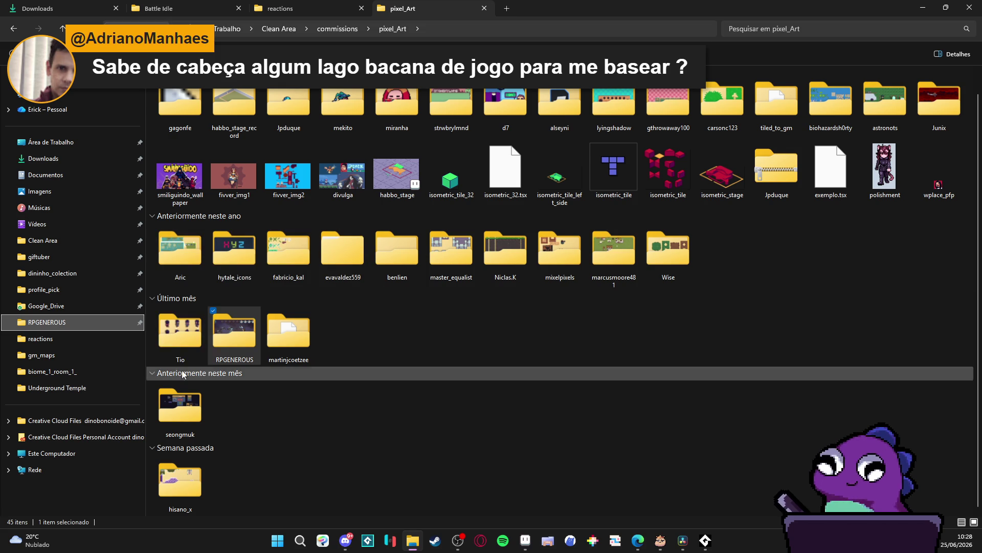
scroll(282, 397, up, 1)
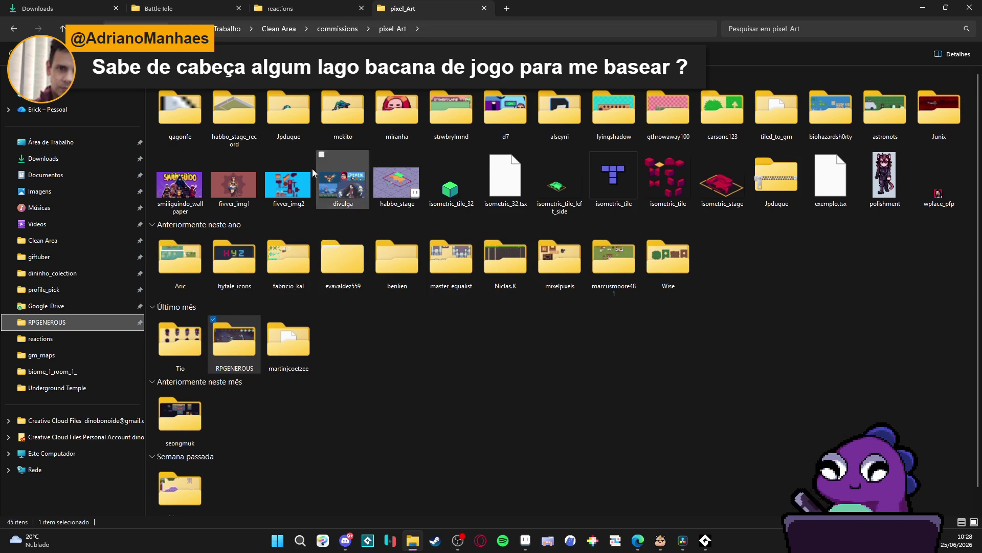
click(179, 103)
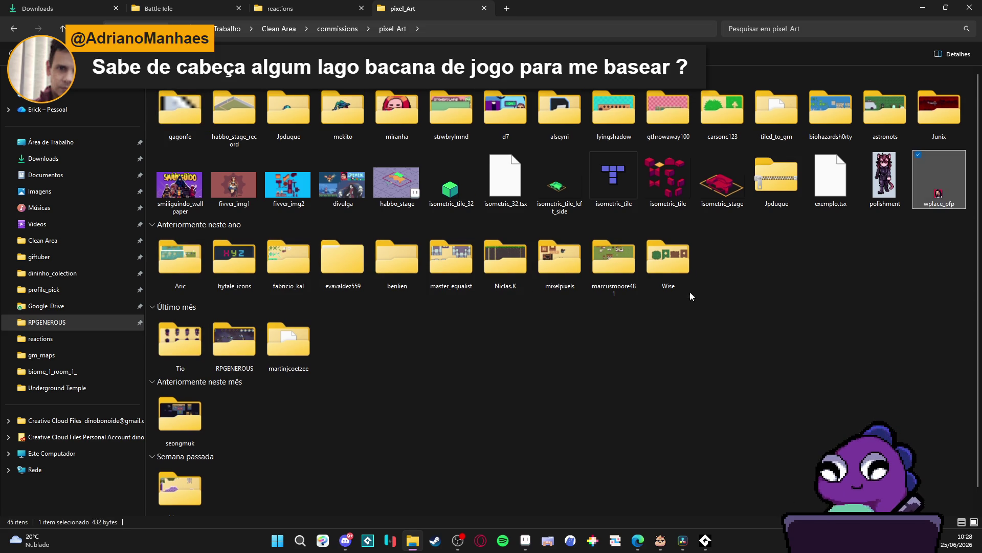
double_click(686, 271)
click(180, 95)
double_click(180, 94)
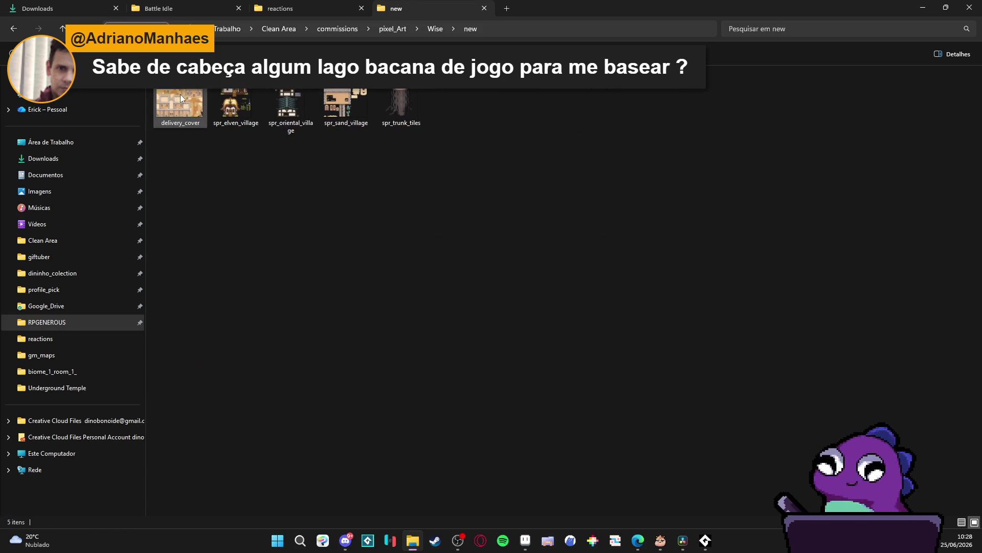
click(10, 29)
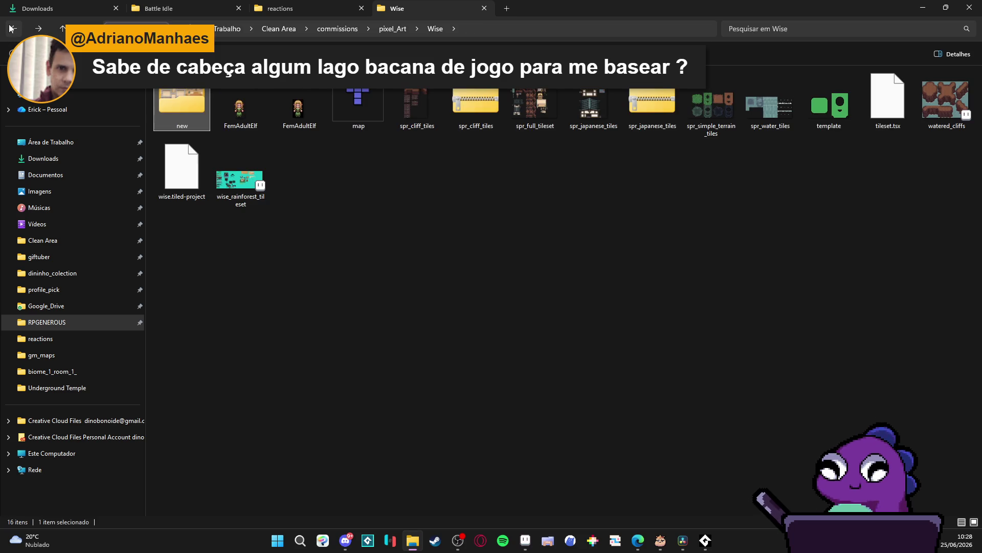
Open watered_cliffs.aseprite in Aseprite, centre the tileset and hide the pixel grid.
double_click(938, 110)
drag(395, 293, 490, 305)
key(ctrl+apostrophe)
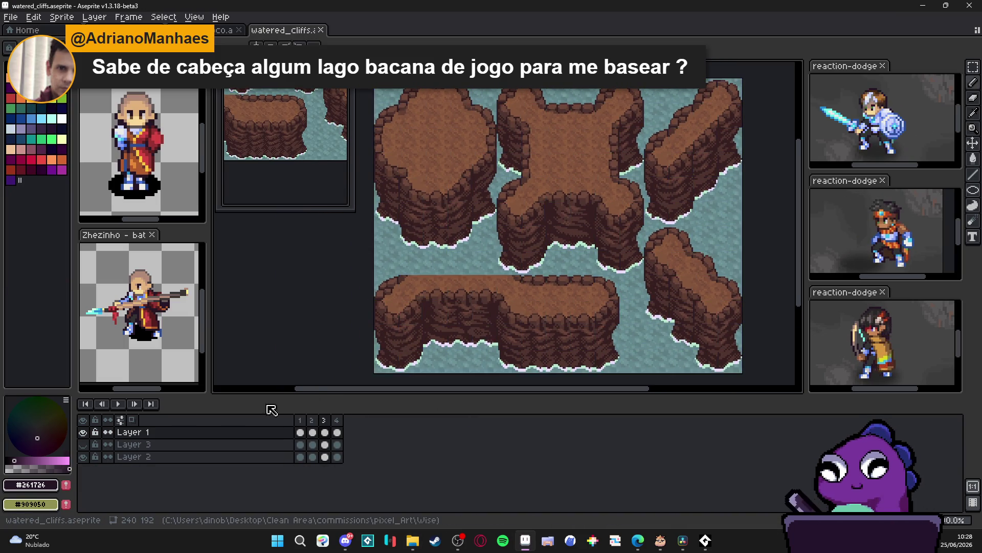
Play the watered_cliffs tileset animation, then close the watered_cliffs tab.
click(118, 403)
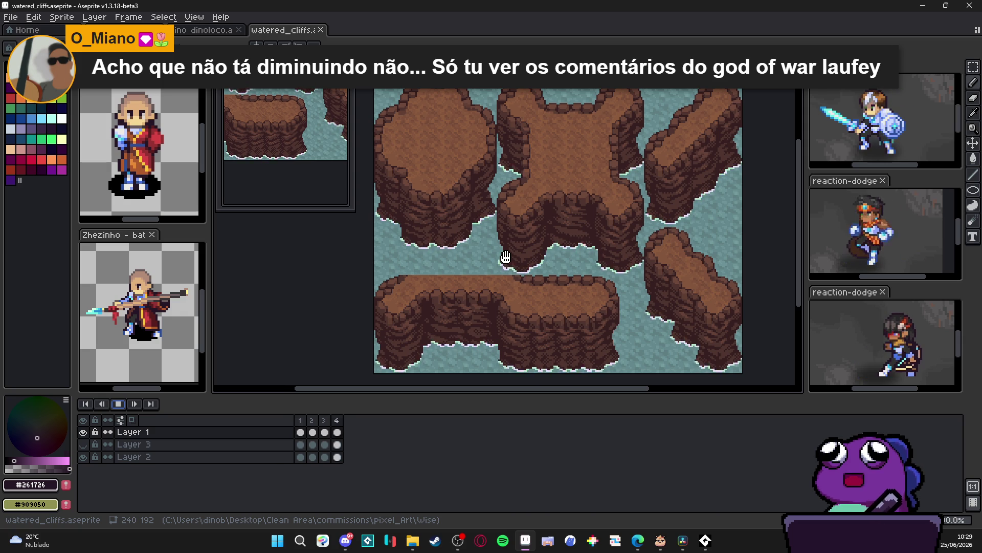
click(321, 30)
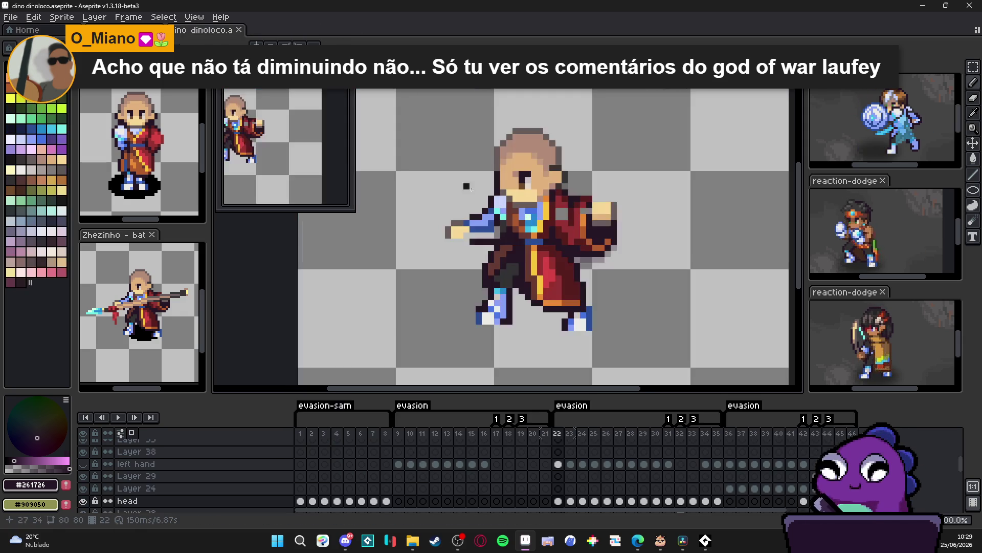
Zoom out, switch to the reaction-dodge-zeh.aseprite tab with Ctrl+Tab, and recentre the monk.
scroll(455, 223, down, 1)
scroll(471, 230, down, 1)
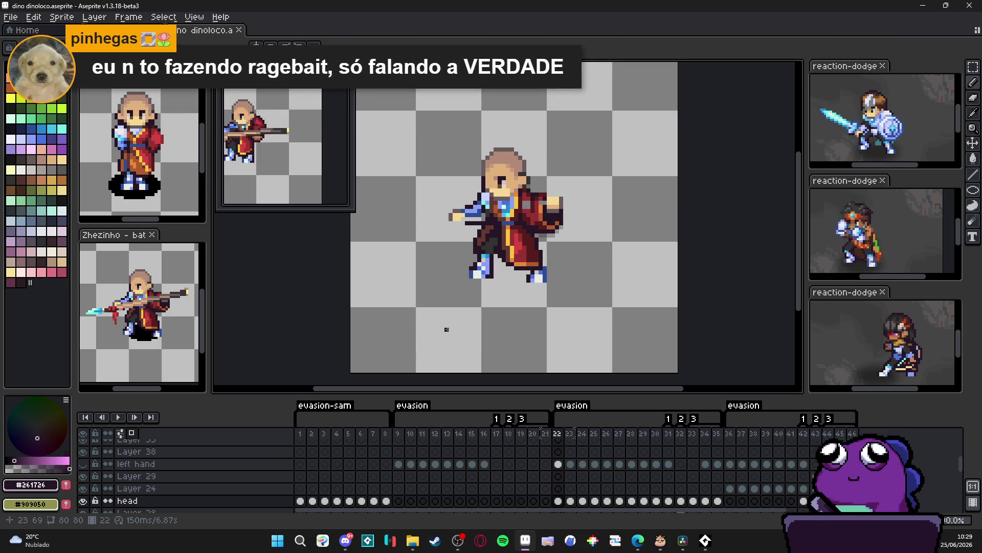
scroll(435, 332, down, 1)
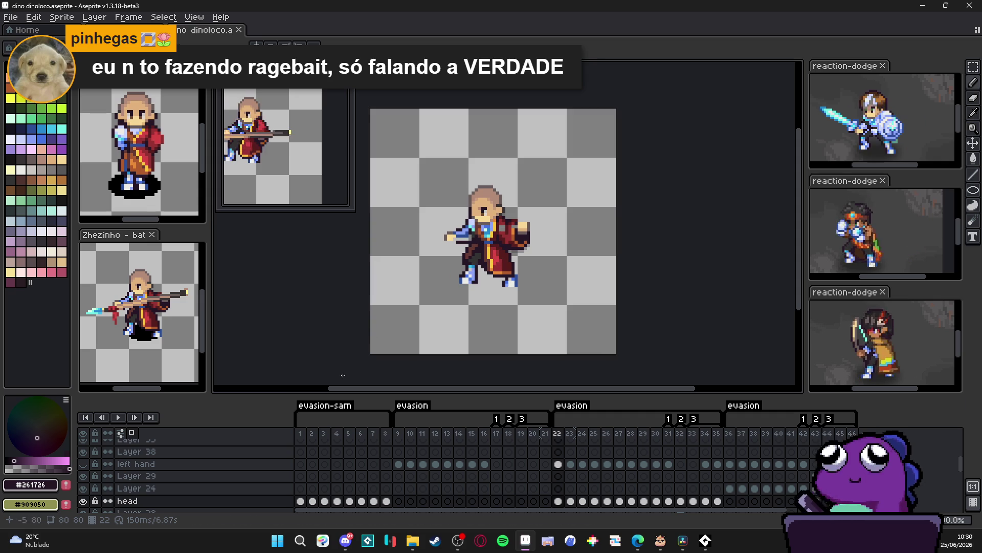
scroll(314, 469, down, 2)
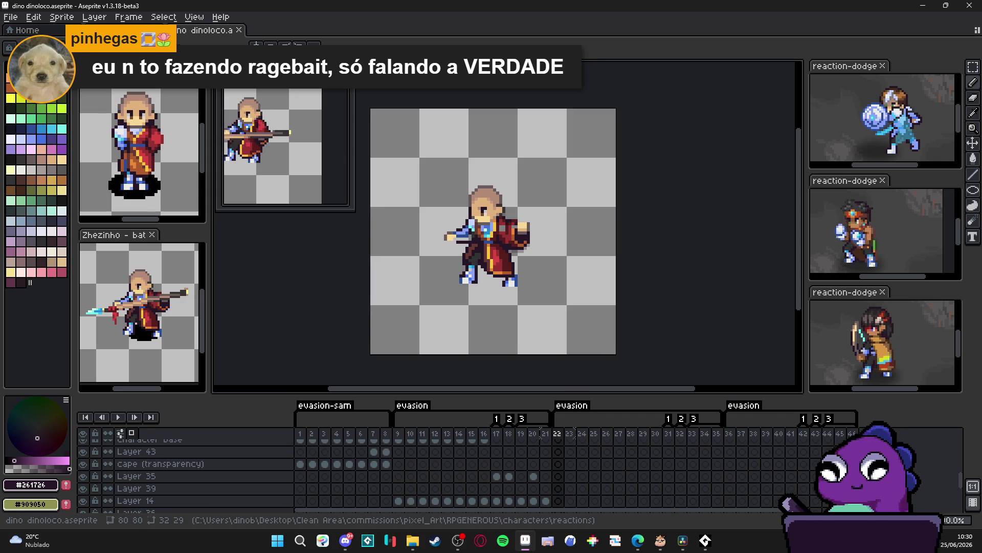
key(ctrl+Tab)
mouse_move(527, 206)
mouse_down()
mouse_move(527, 224)
mouse_move(514, 225)
mouse_move(529, 221)
mouse_up()
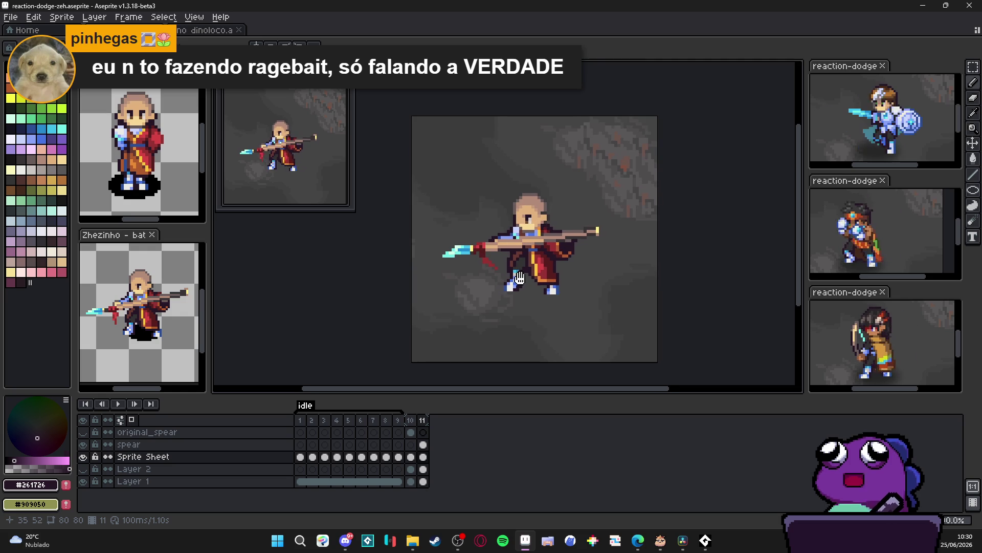
drag(520, 279, 513, 272)
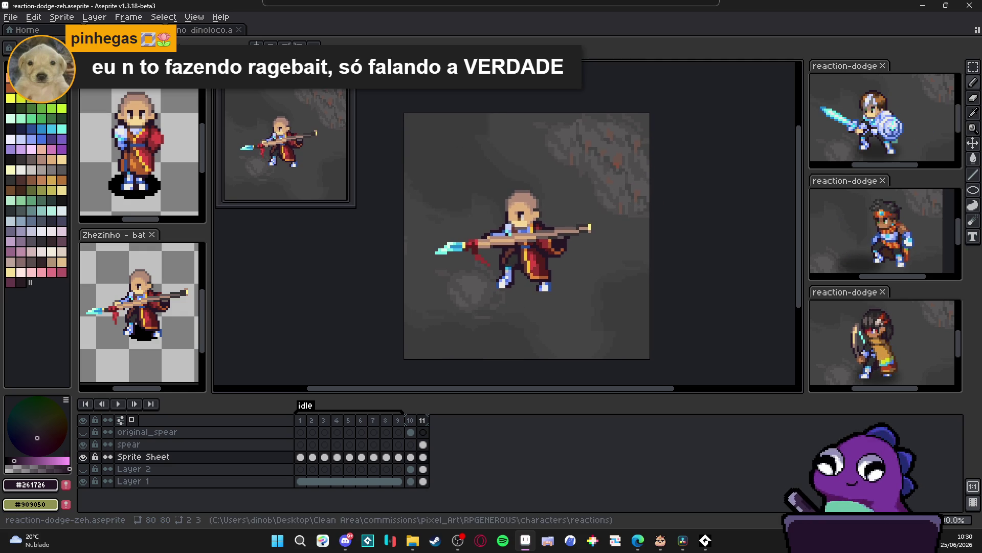
mouse_move(351, 206)
mouse_down()
mouse_move(355, 244)
mouse_move(346, 202)
mouse_up()
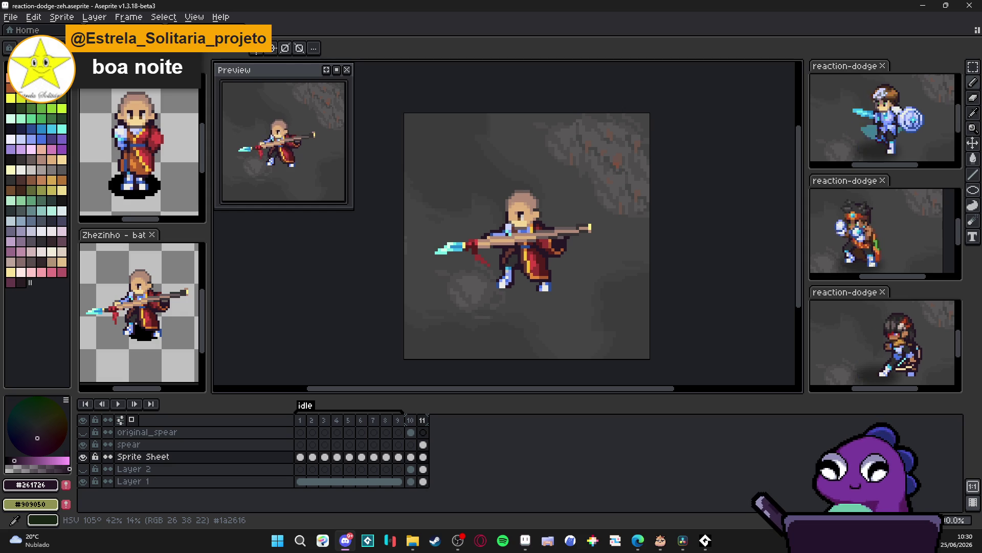
key(alt+Tab)
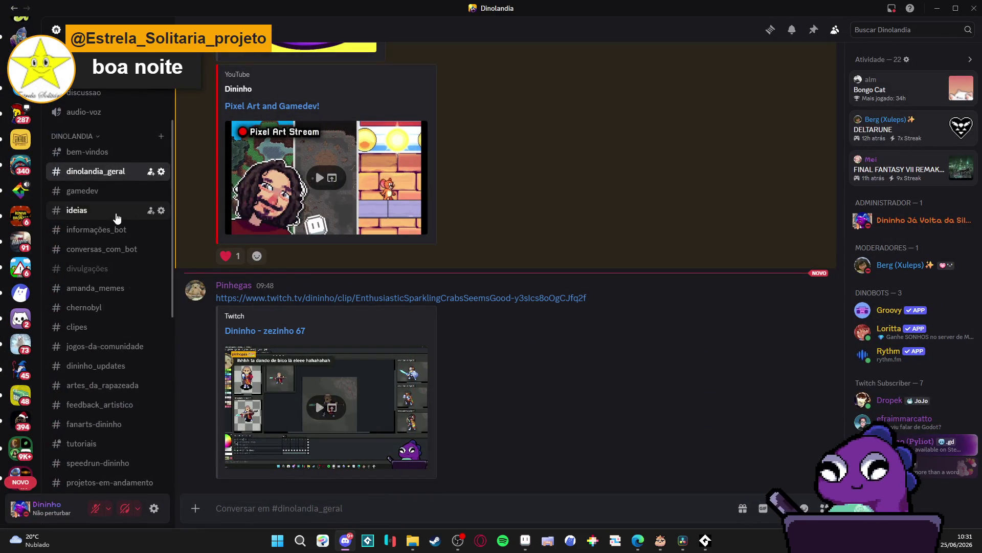
Scroll through Discord and open the #gamedev channel.
scroll(117, 217, down, 5)
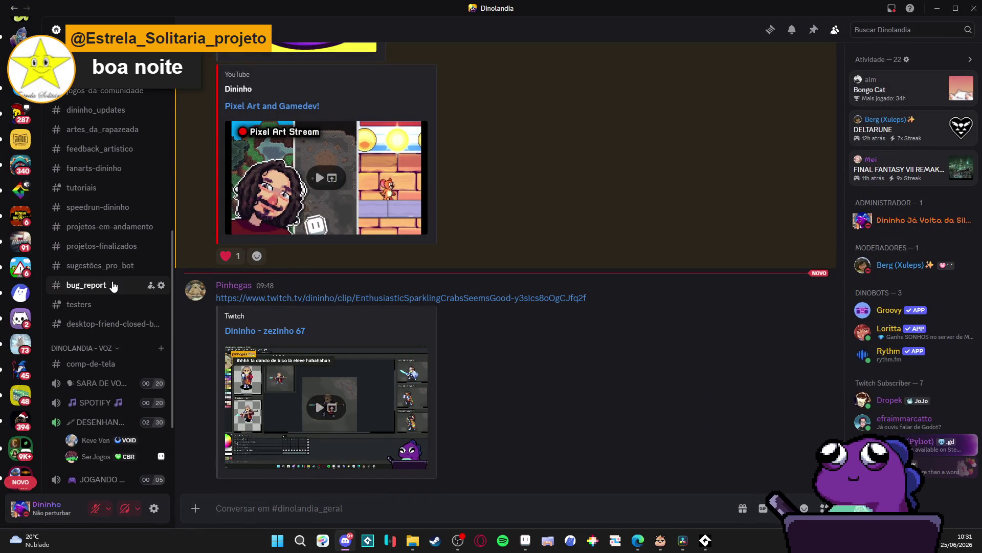
scroll(114, 286, up, 1)
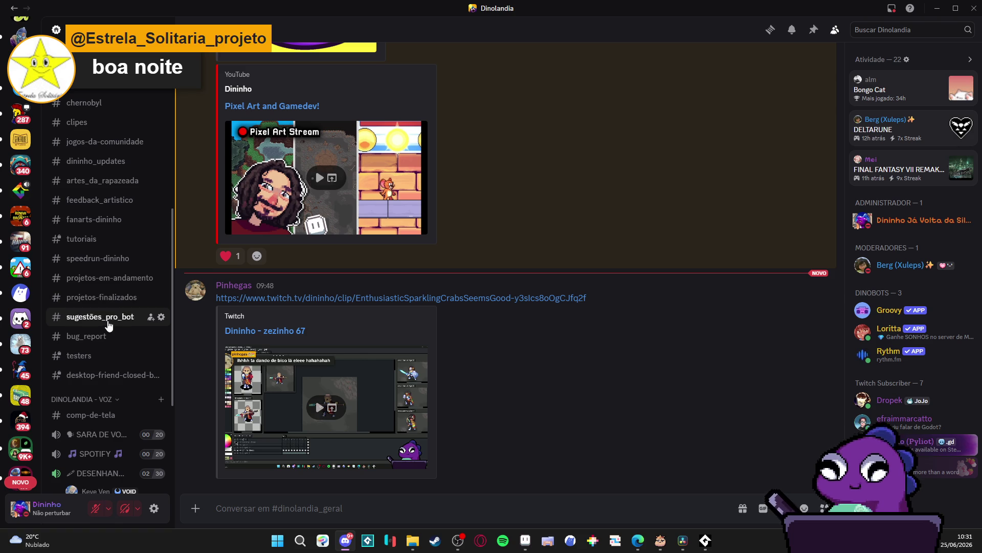
scroll(123, 241, up, 2)
scroll(131, 179, up, 2)
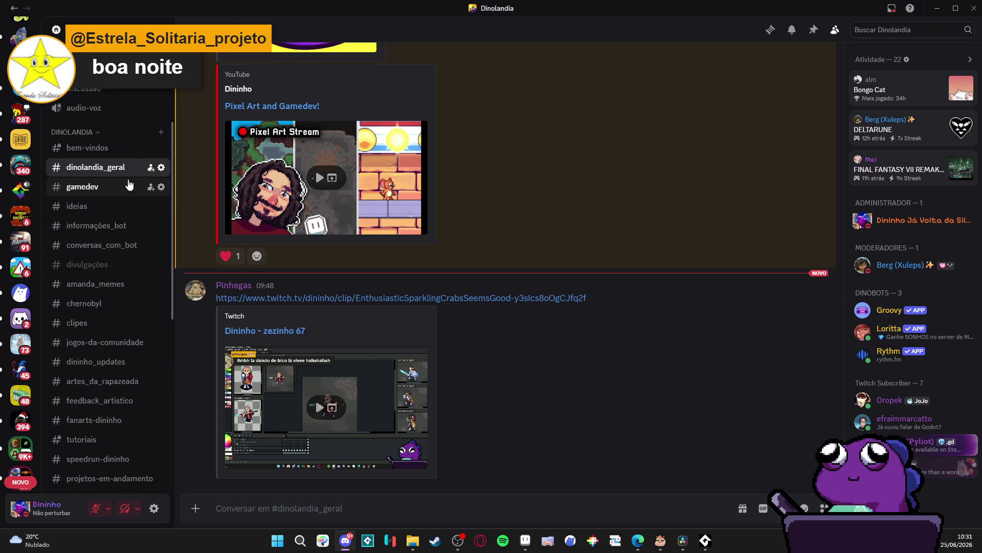
scroll(128, 287, down, 3)
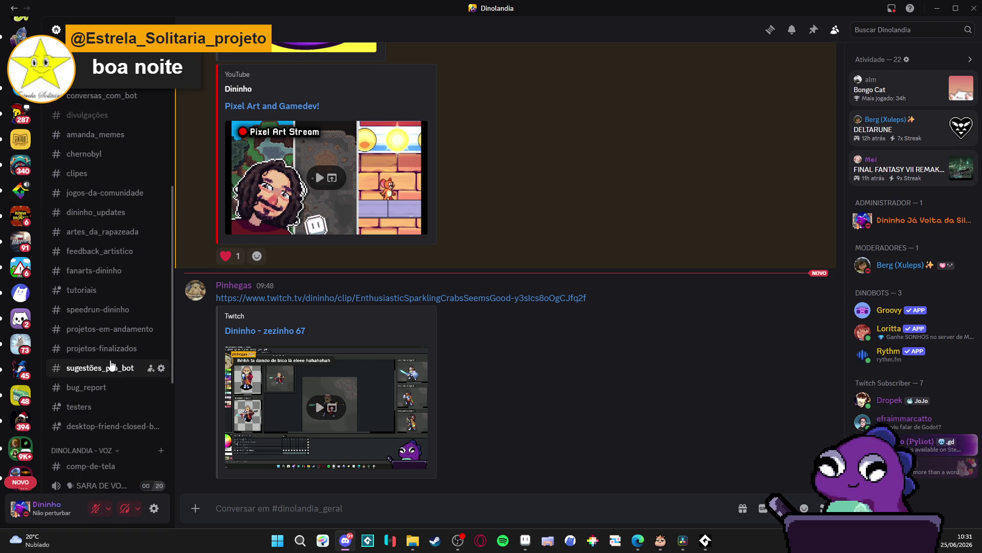
scroll(108, 317, down, 1)
scroll(101, 332, up, 1)
scroll(101, 335, up, 3)
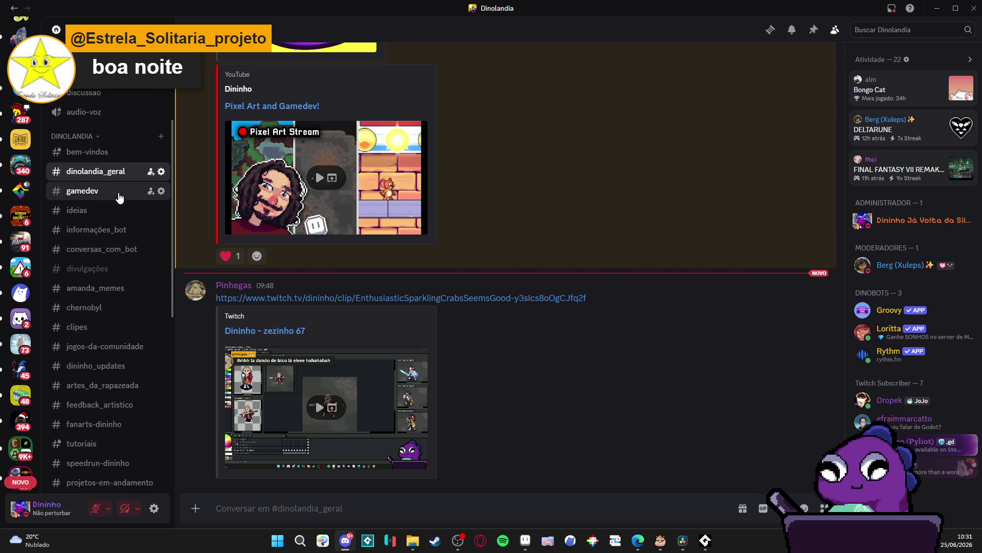
click(118, 192)
Minimize the audio player console and play the 'teste game dia 1 24/06/2026' video full-screen.
click(705, 540)
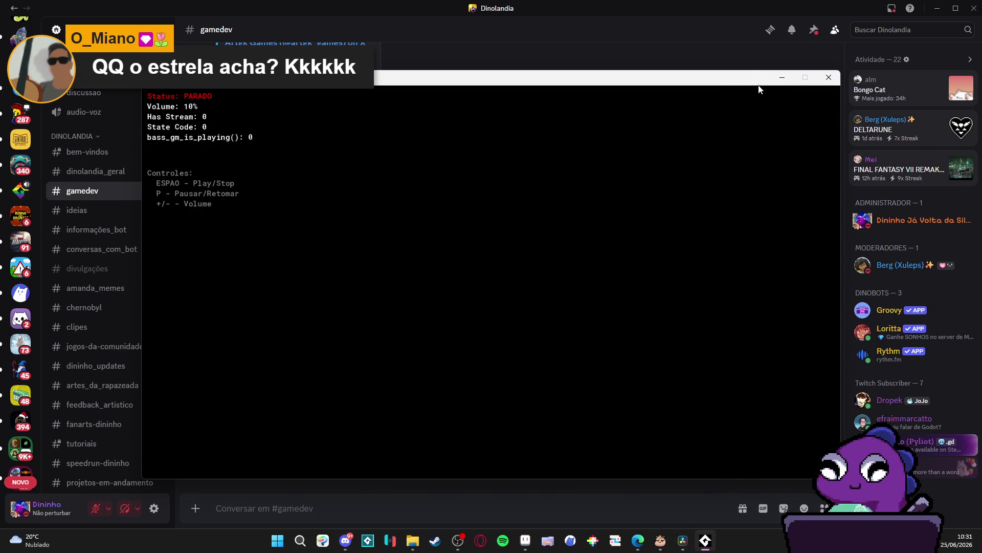
click(781, 78)
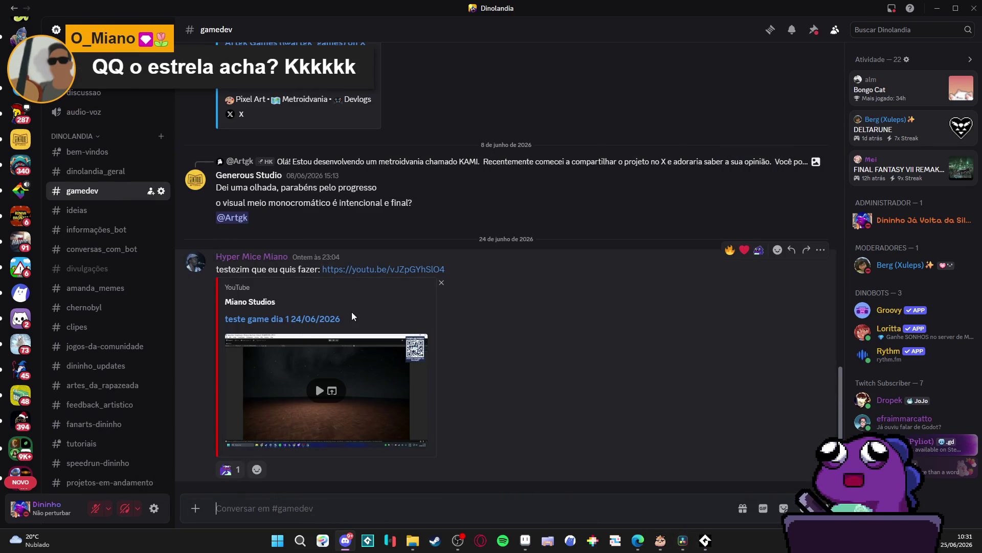
click(331, 392)
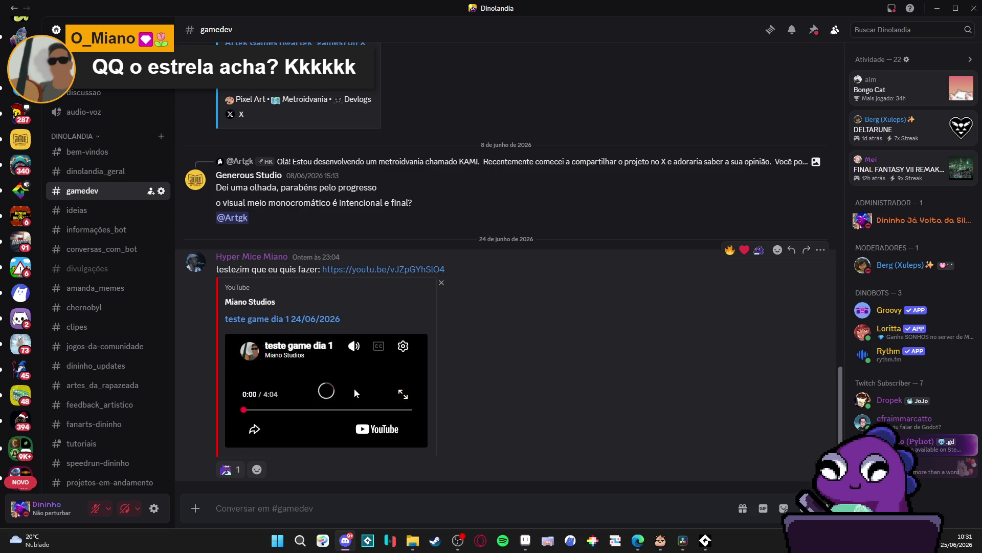
click(402, 395)
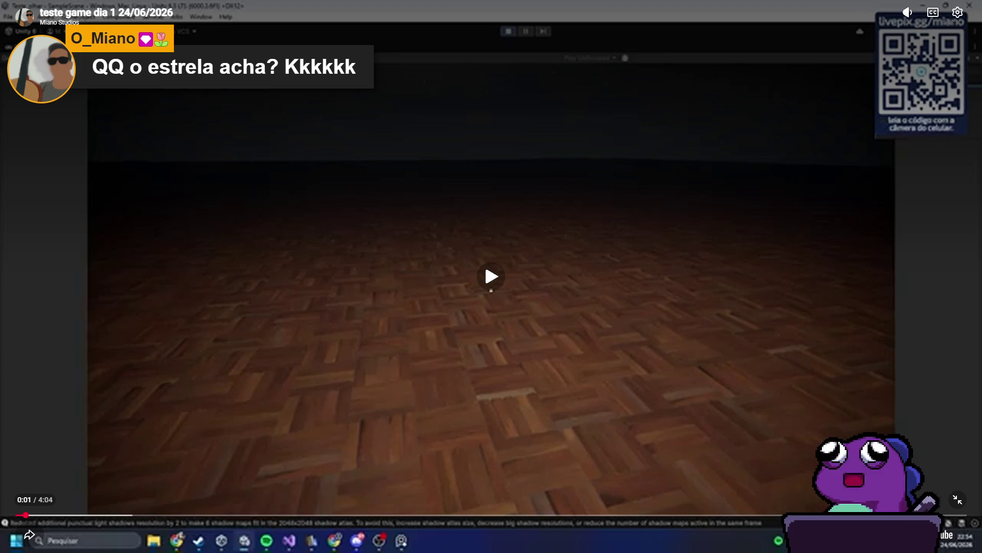
Return the video to full-screen and watch it, pausing briefly at 0:14 and 0:25.
click(960, 507)
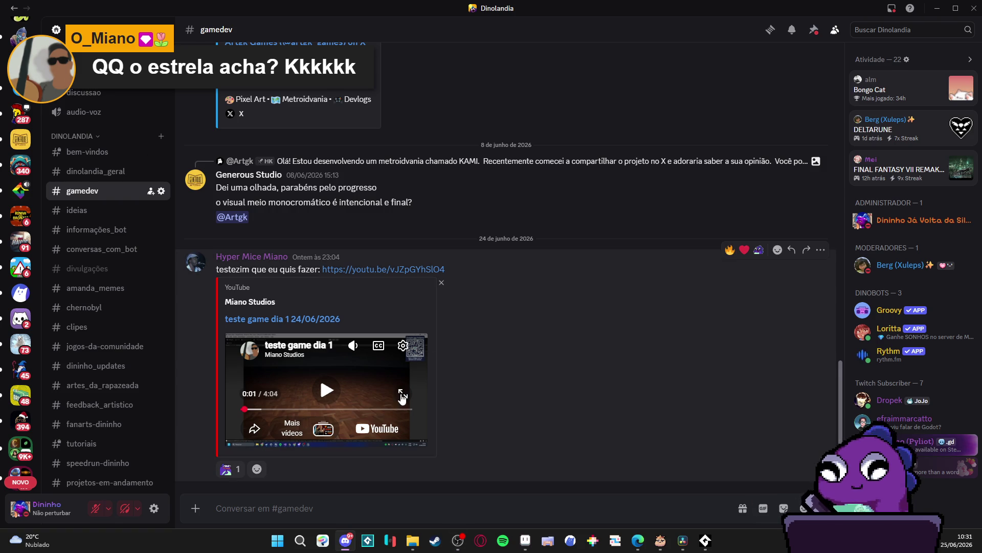
click(403, 393)
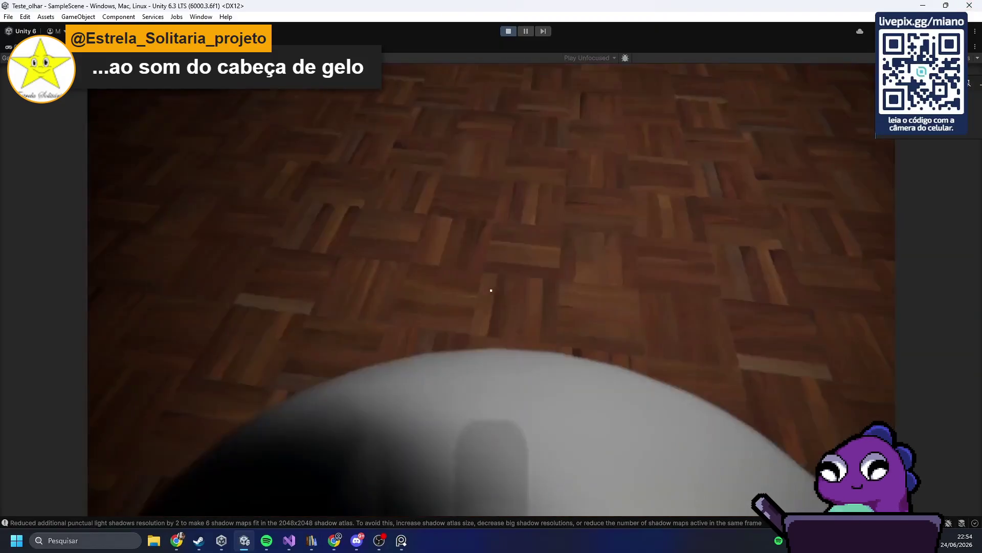
click(131, 264)
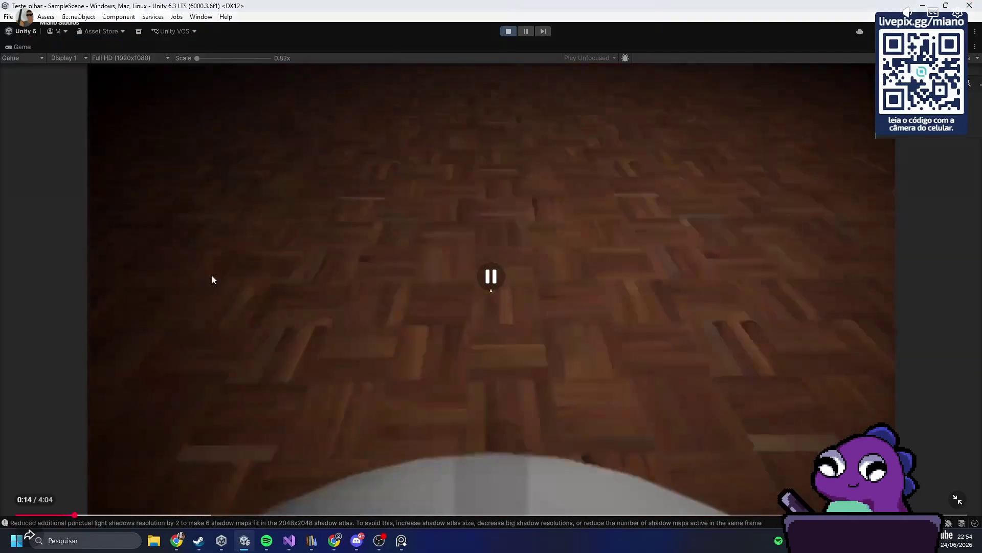
click(411, 280)
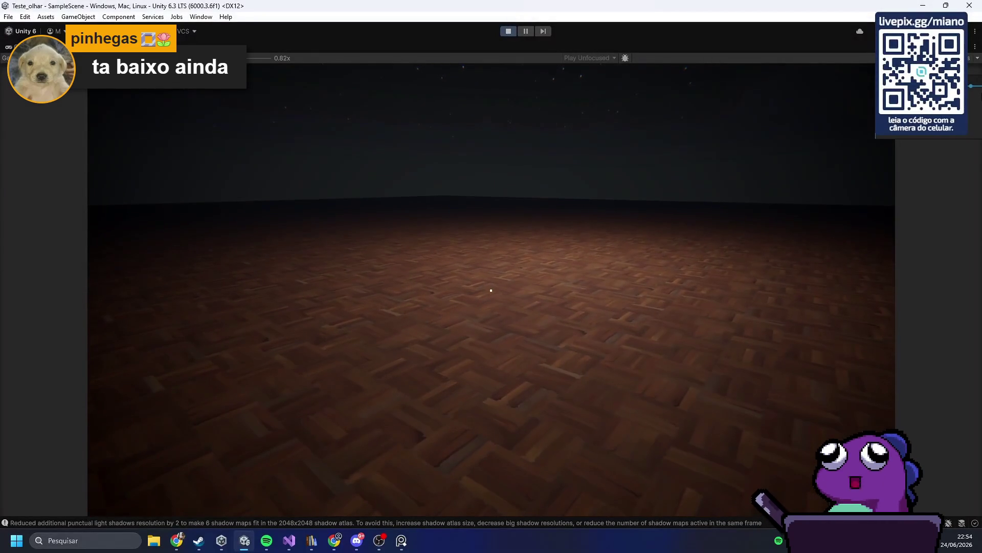
click(396, 351)
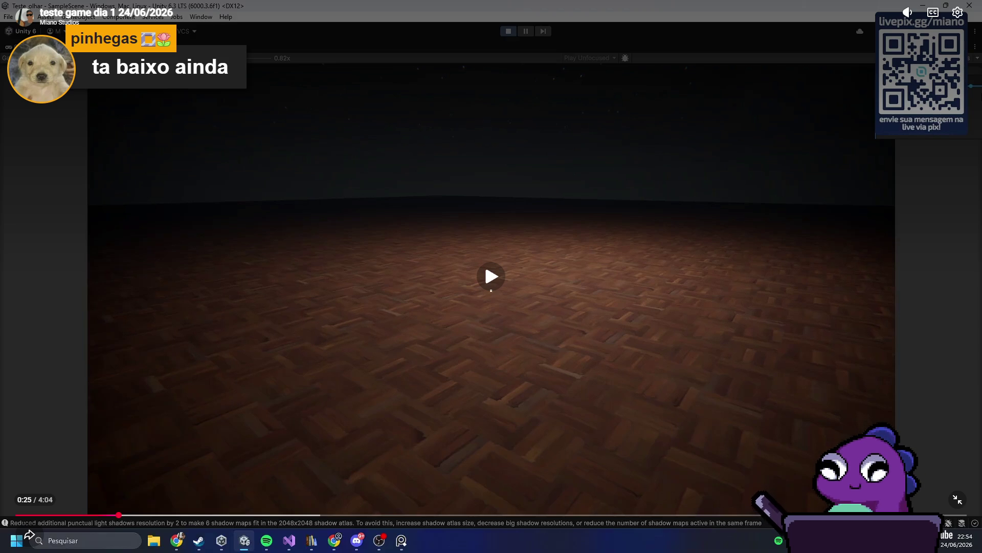
click(524, 287)
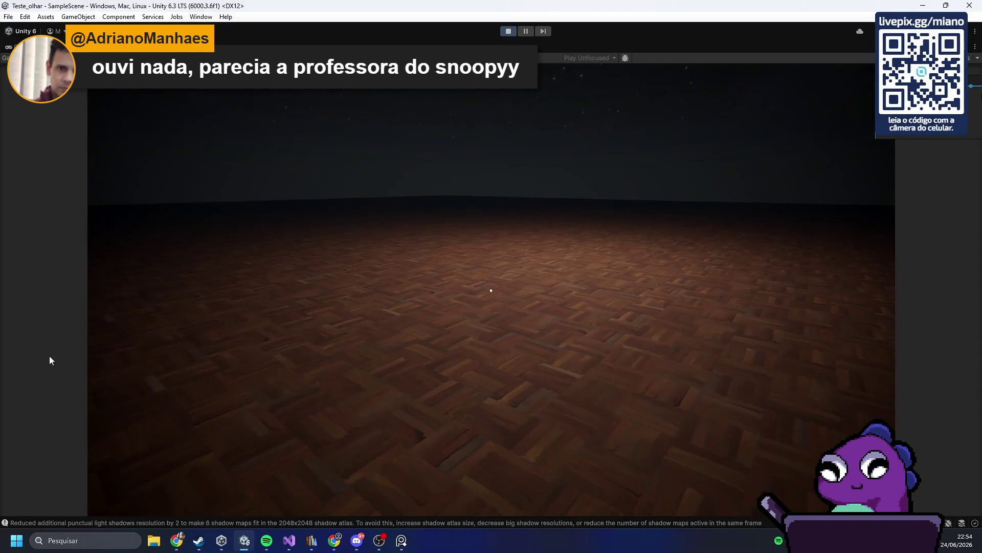
Keep watching with short pauses, including at 0:55, and stop at 1:21.
click(302, 278)
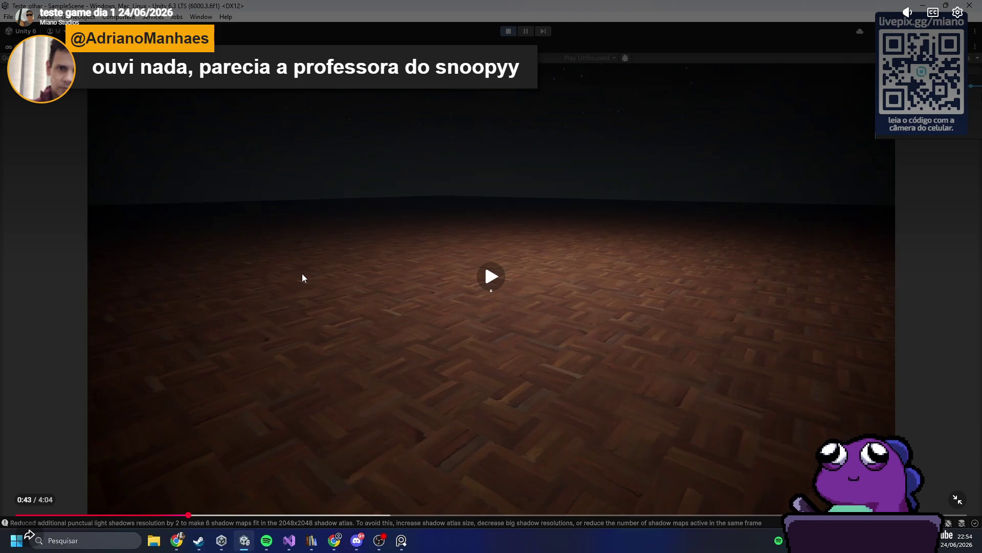
click(333, 253)
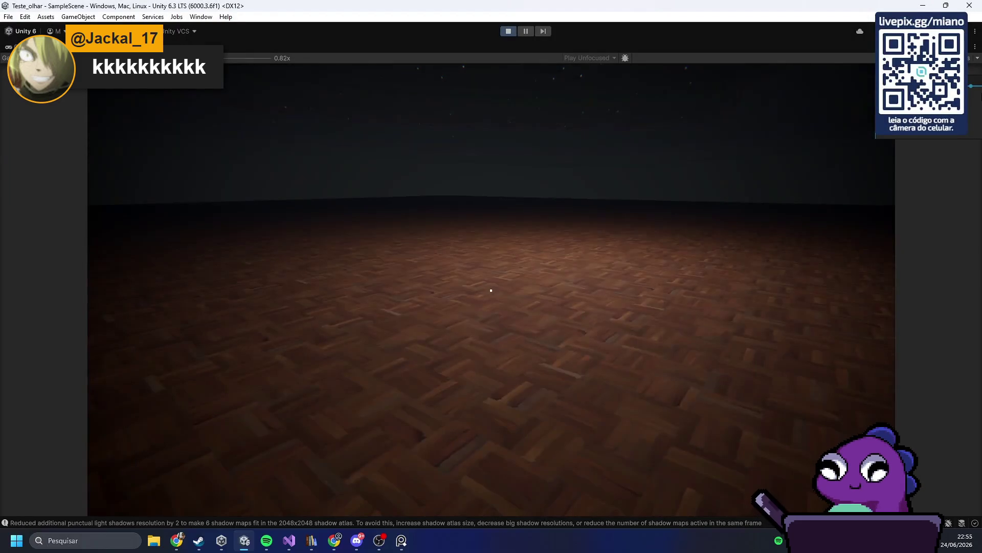
click(365, 71)
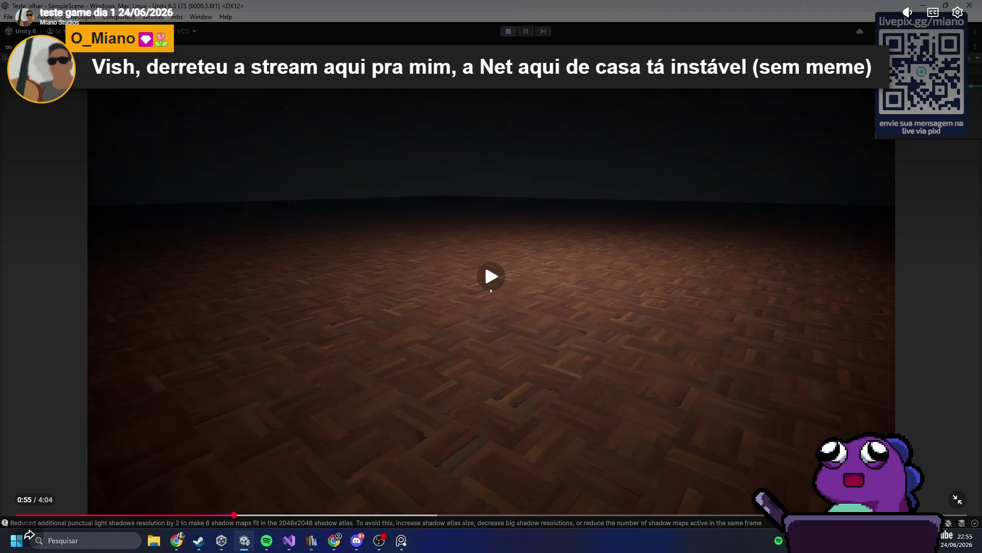
click(300, 245)
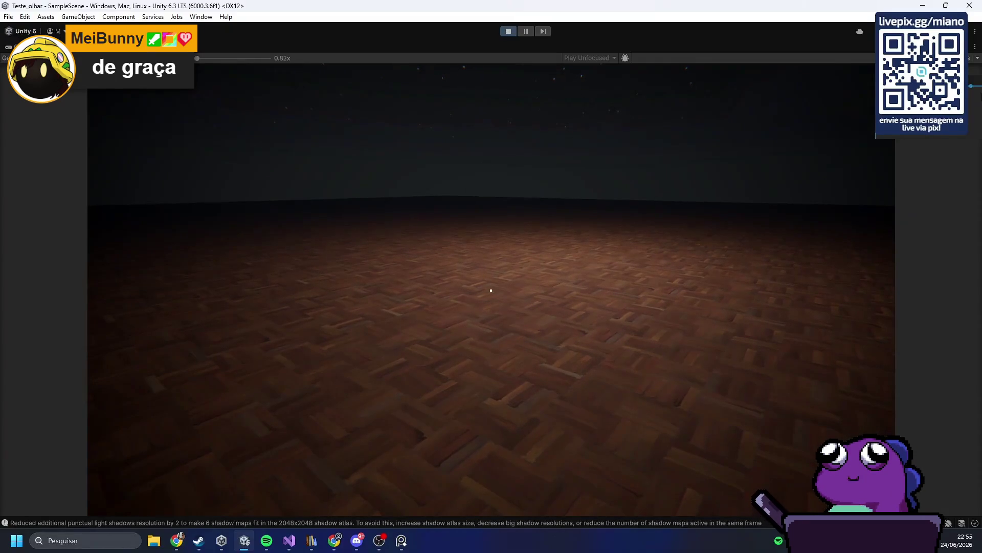
click(585, 438)
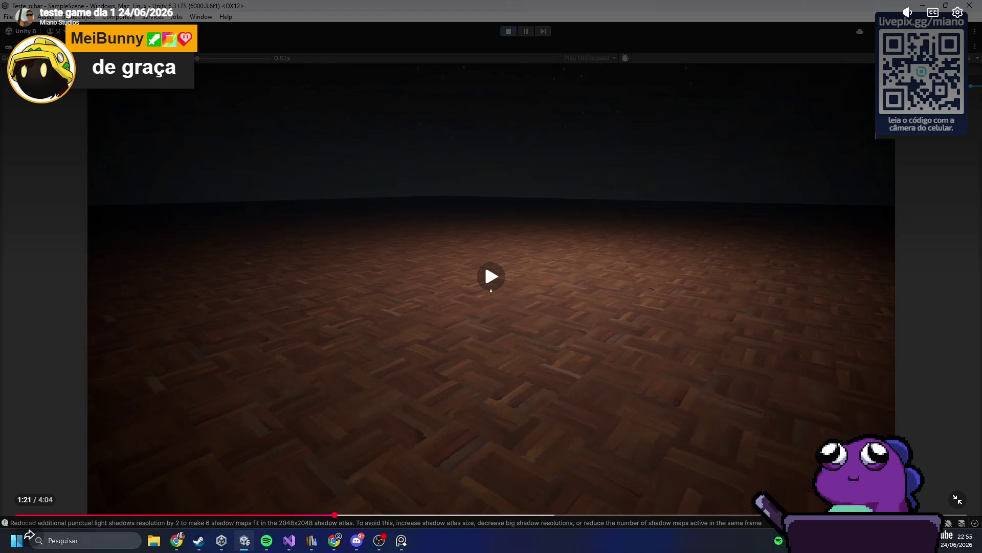
Resume the test game video from 1:21 and pause it at 1:46.
key(space)
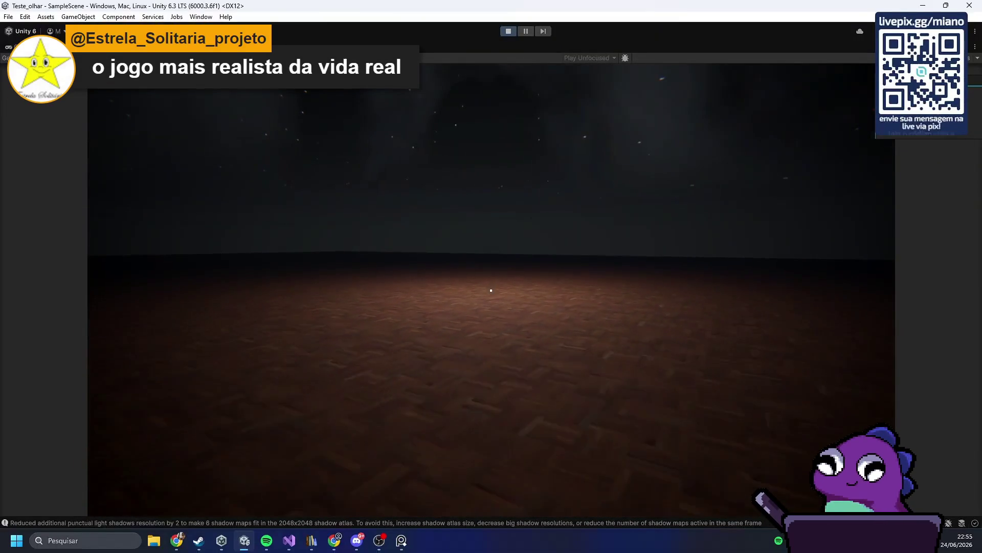
click(336, 265)
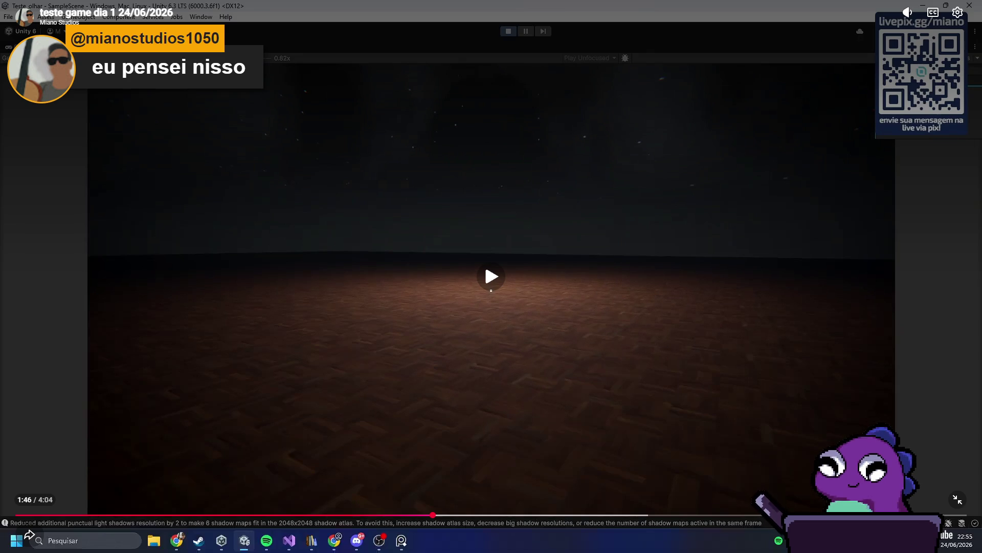
Resume the test game video from 1:46 and let it run to about 3:41.
click(471, 232)
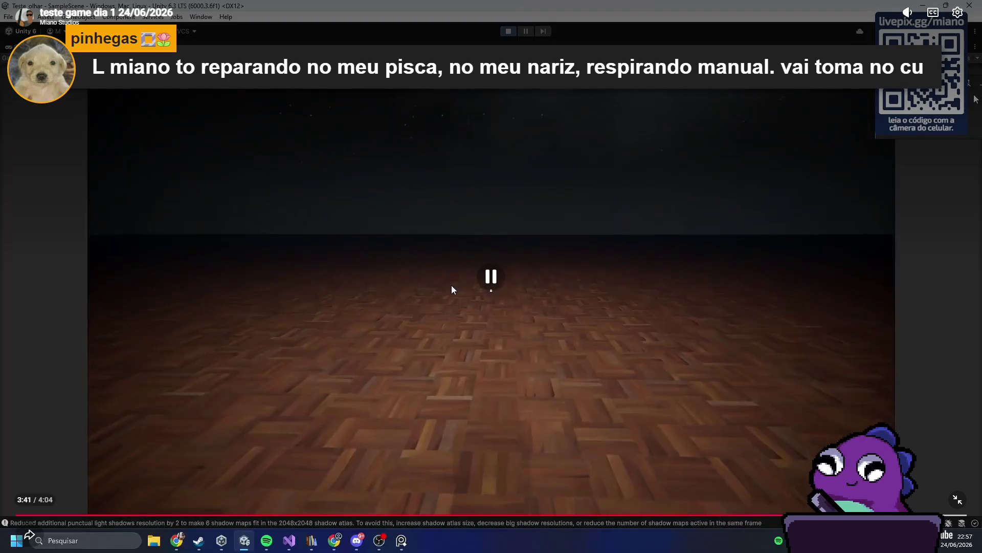
Watch the video from 3:41 to 3:58, pause there, and exit full-screen to #gamedev.
click(451, 285)
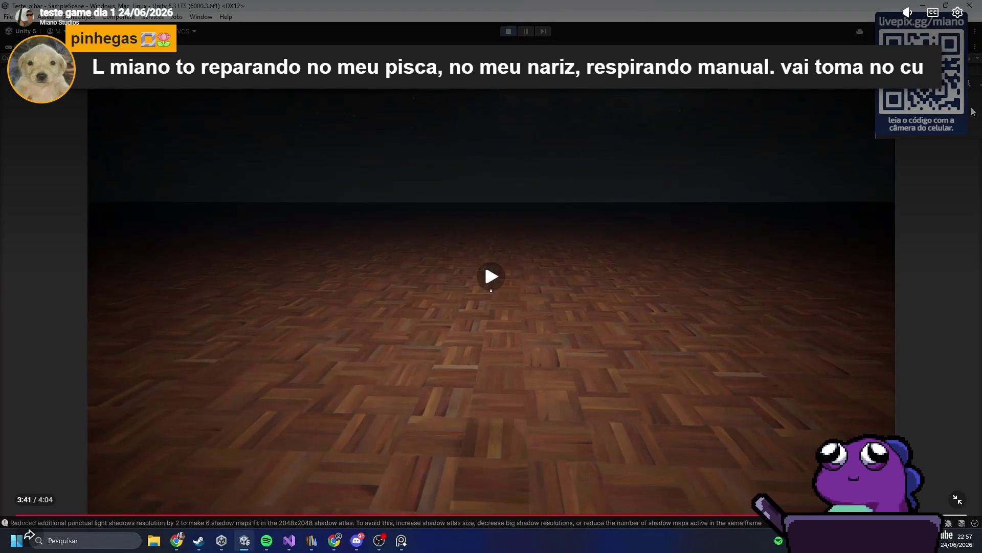
click(470, 262)
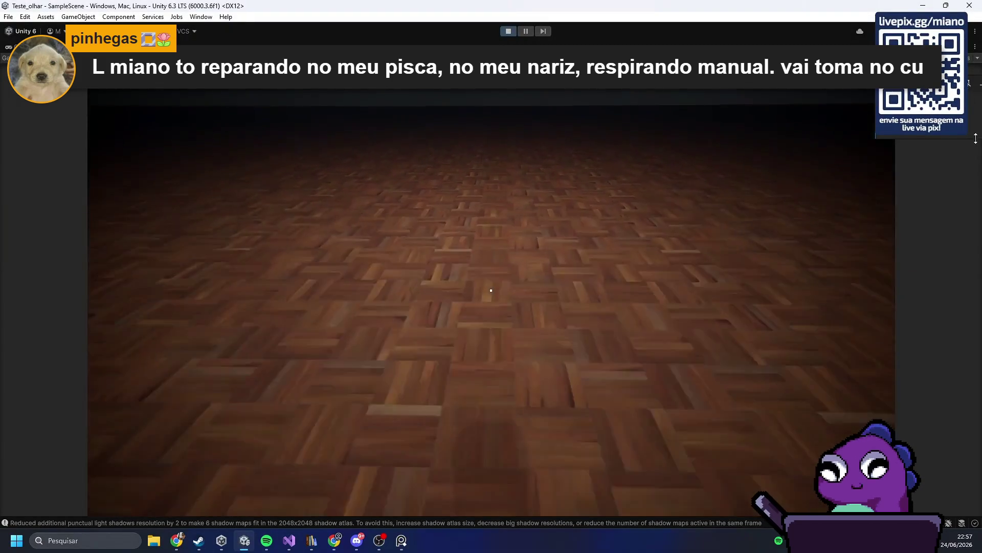
click(344, 268)
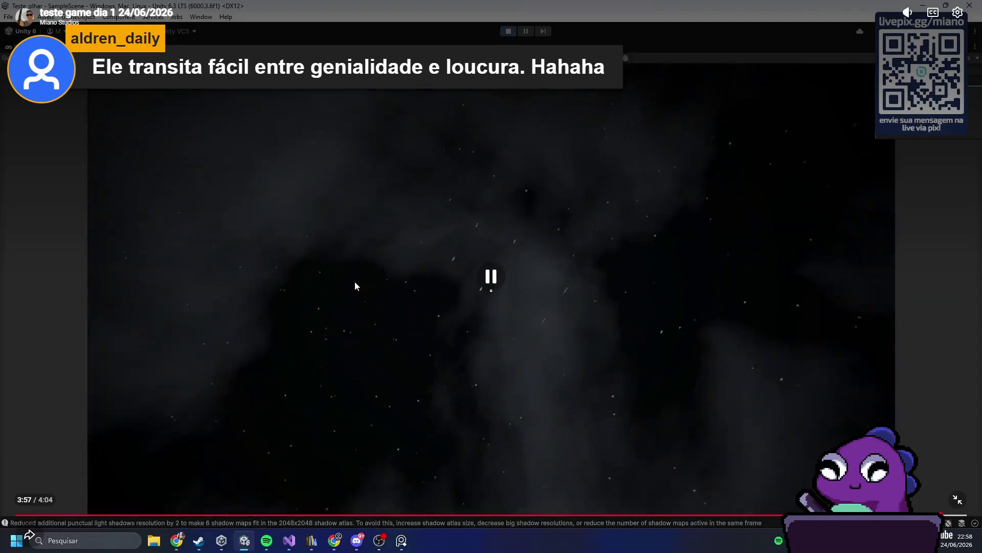
click(354, 281)
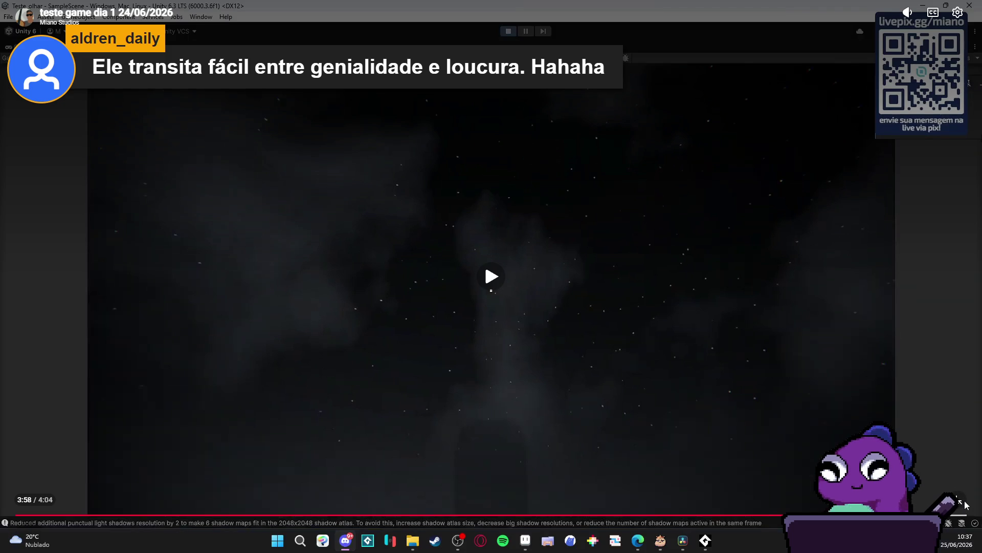
click(962, 504)
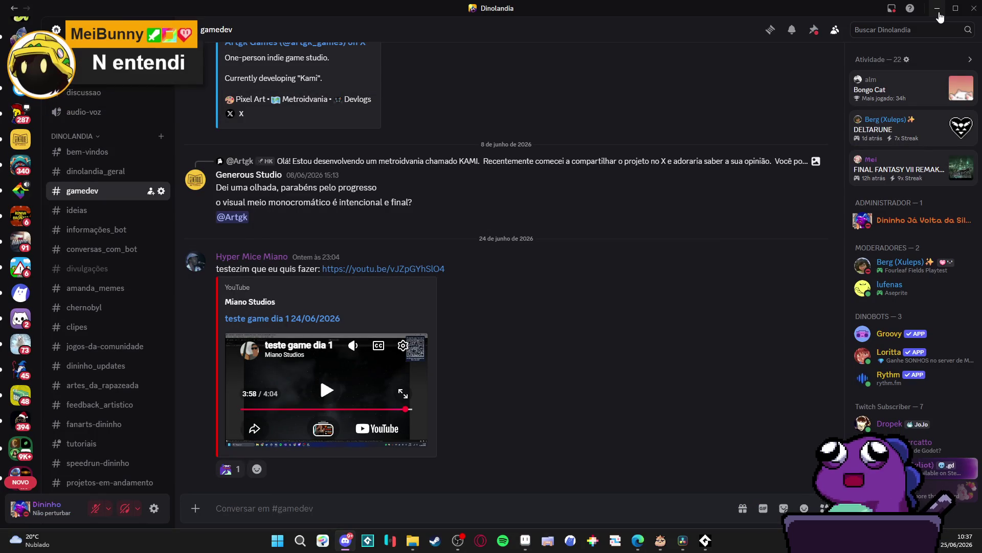
Minimize Discord to bring reaction-dodge-zeh.aseprite back into view.
click(939, 12)
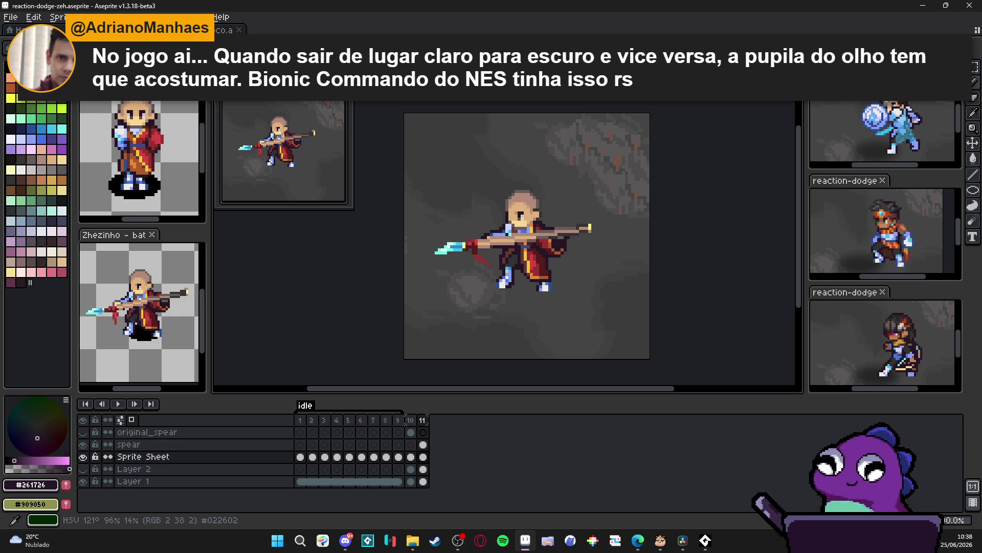
key(alt+Tab)
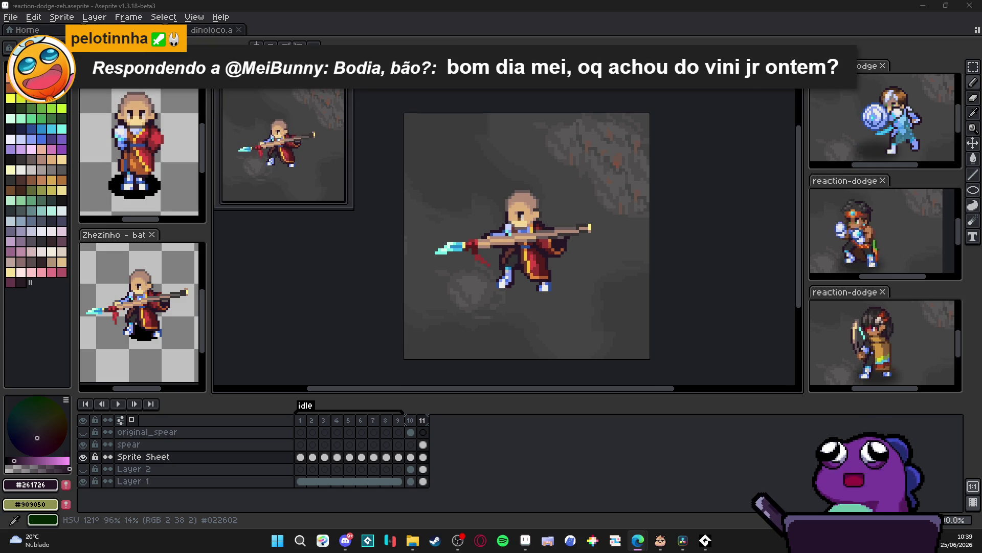
click(458, 540)
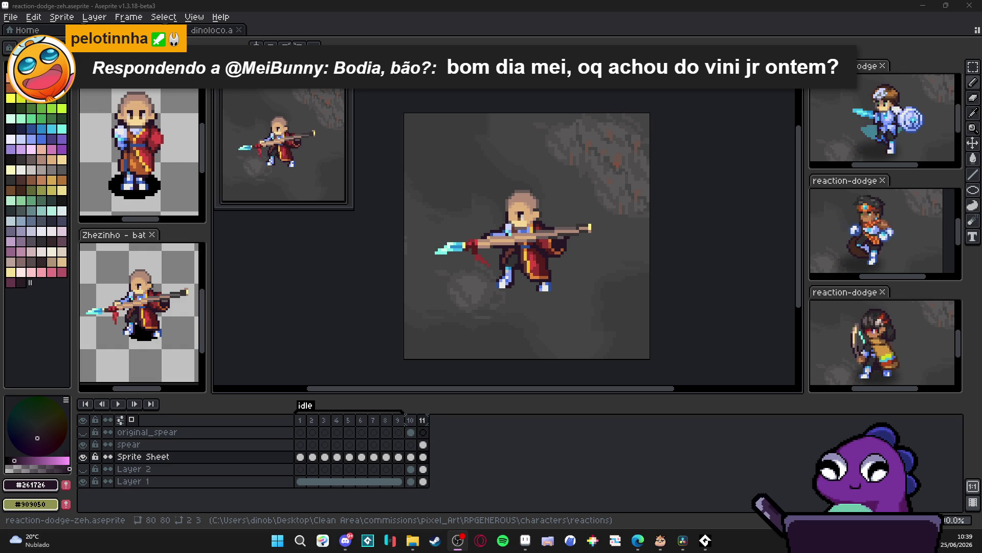
click(706, 541)
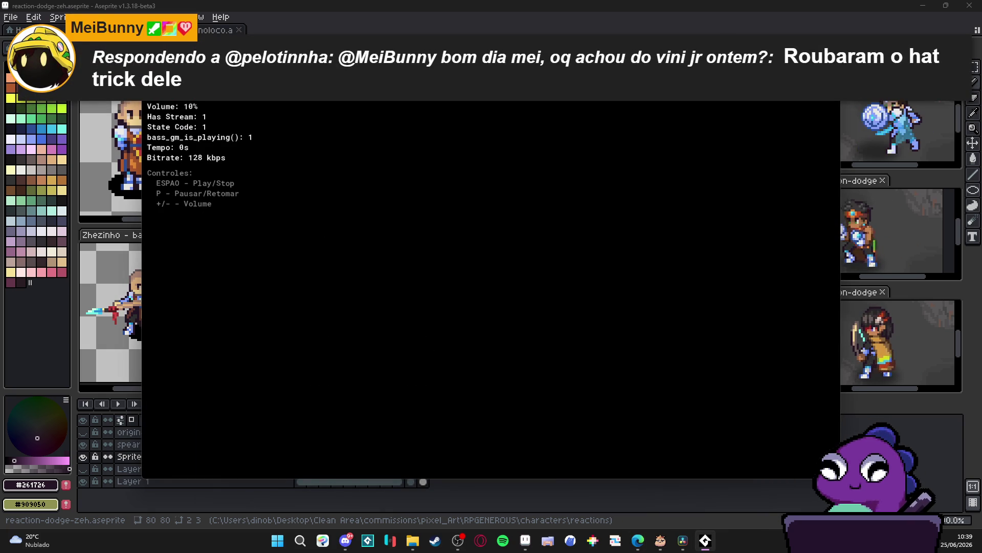
click(685, 12)
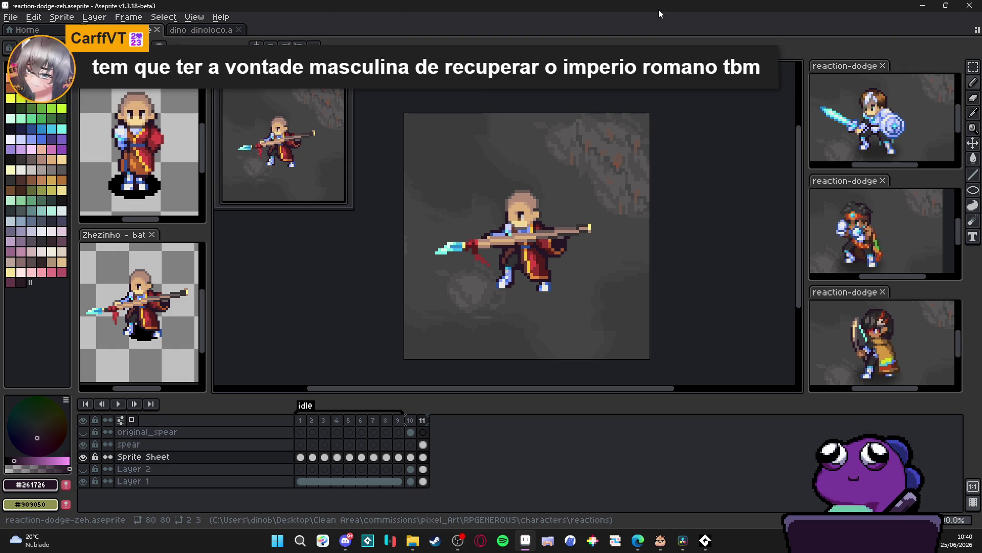
drag(530, 238, 501, 246)
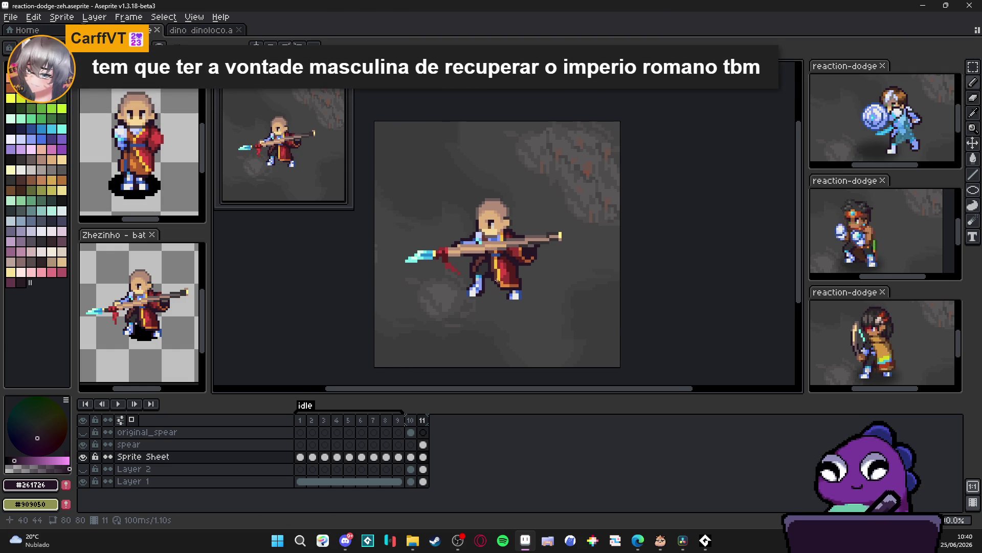
click(410, 420)
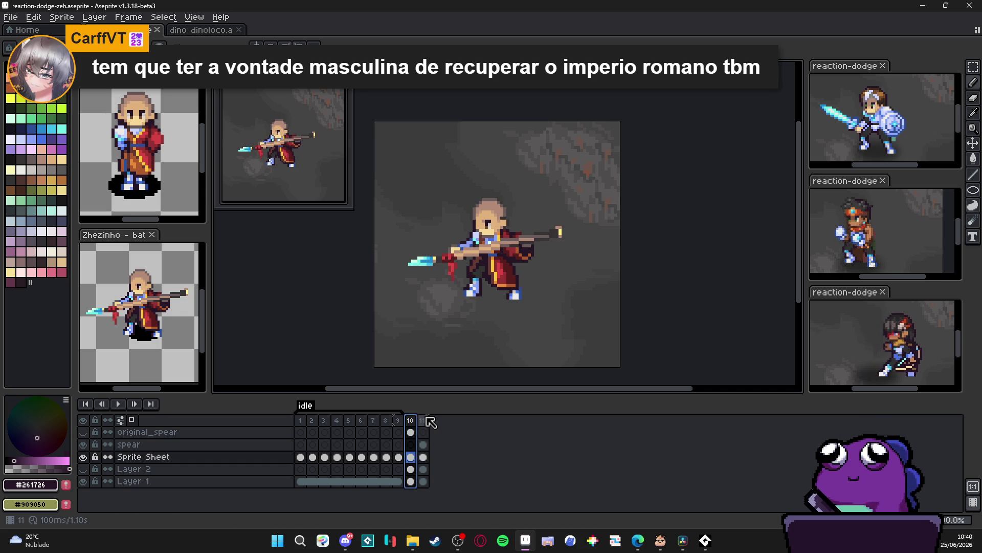
click(424, 420)
click(412, 430)
click(424, 423)
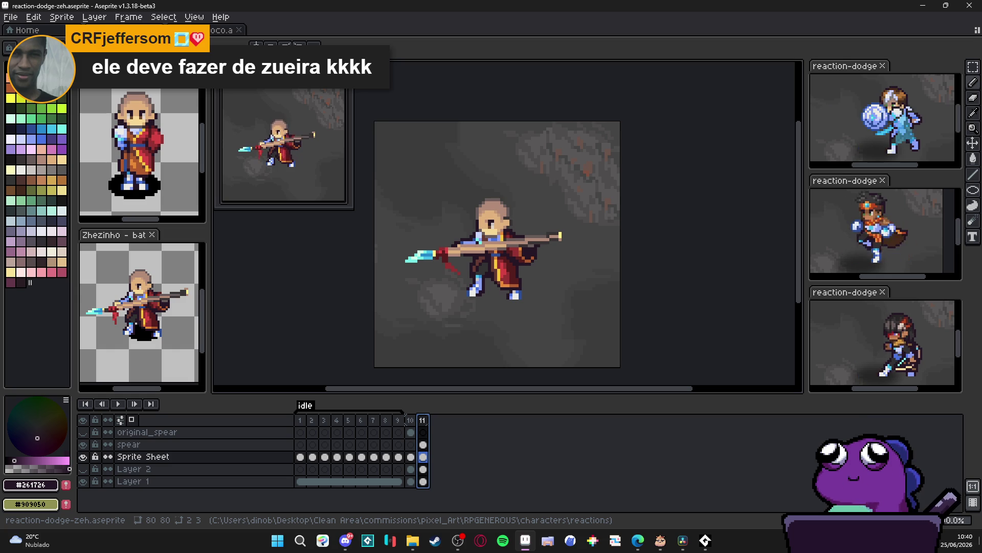
click(412, 420)
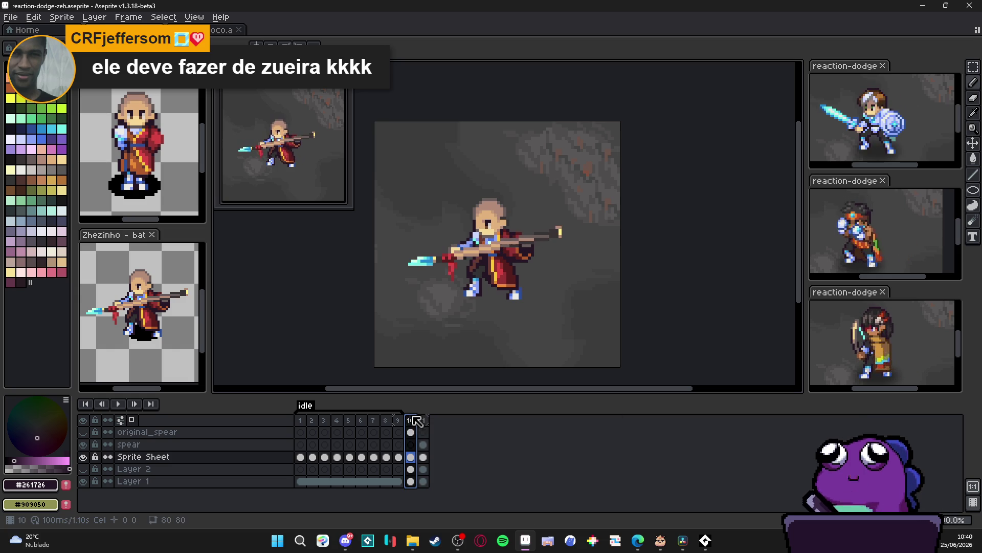
click(423, 420)
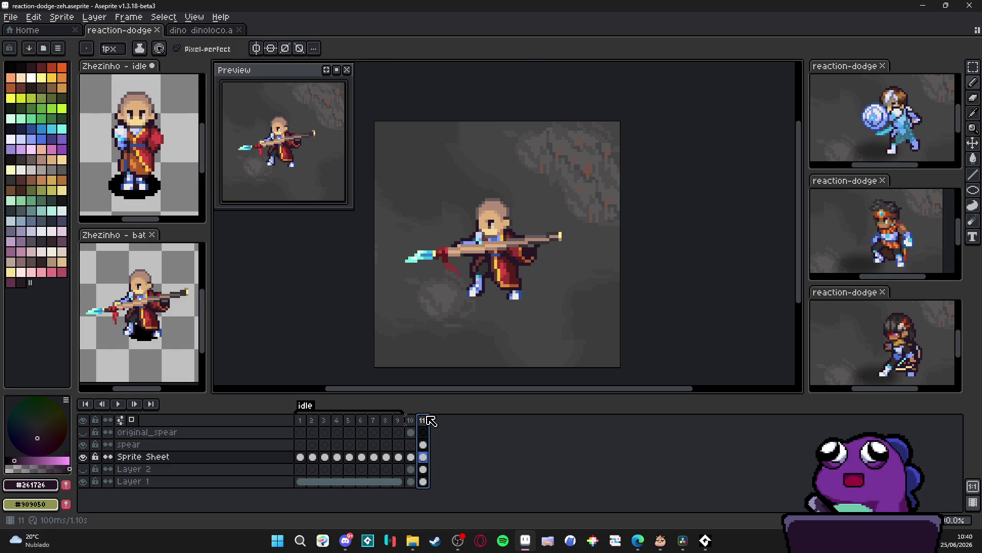
ctrl+click(437, 263)
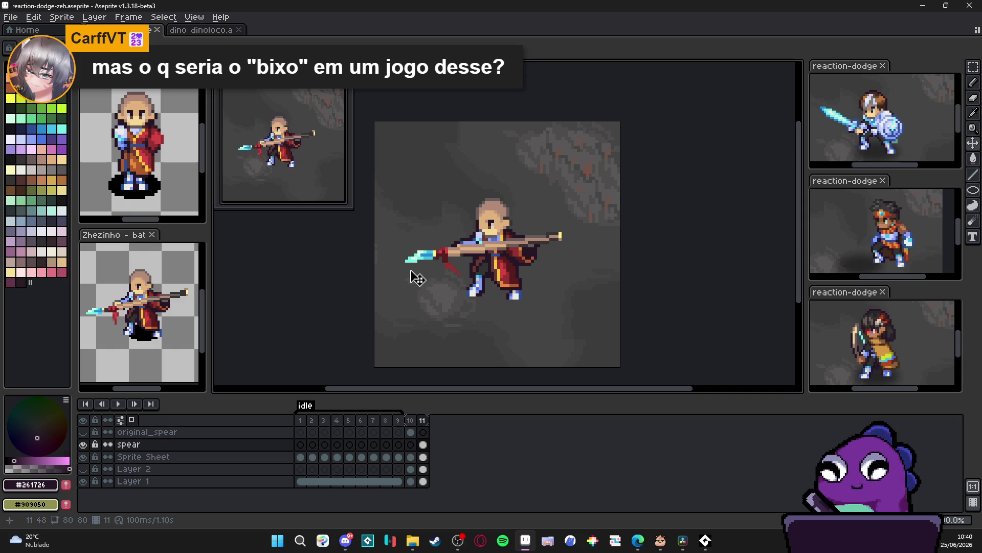
Flip between frames 10 and 11 to compare the spear pose, selecting frame 11's spear cel.
click(413, 420)
click(423, 421)
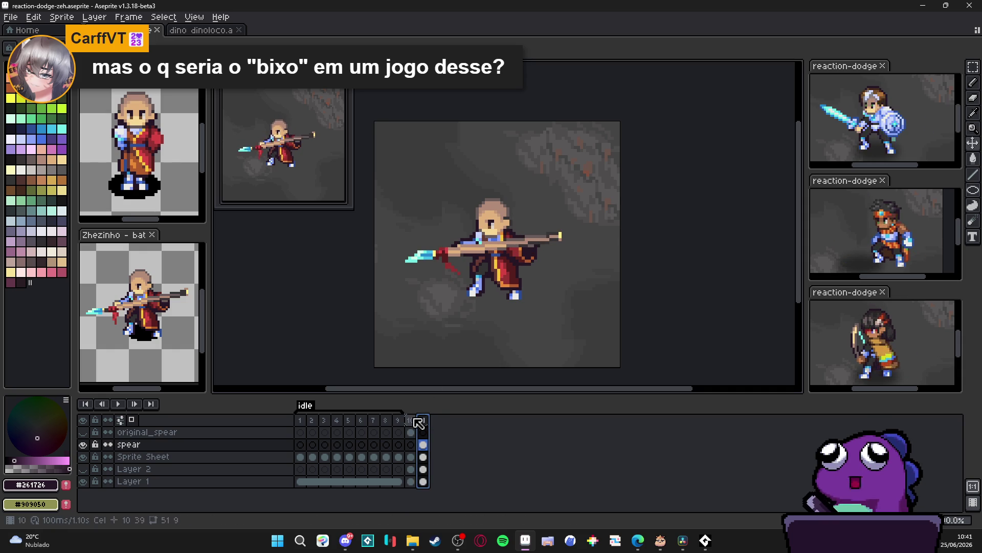
key(Left)
click(425, 422)
click(410, 421)
click(424, 422)
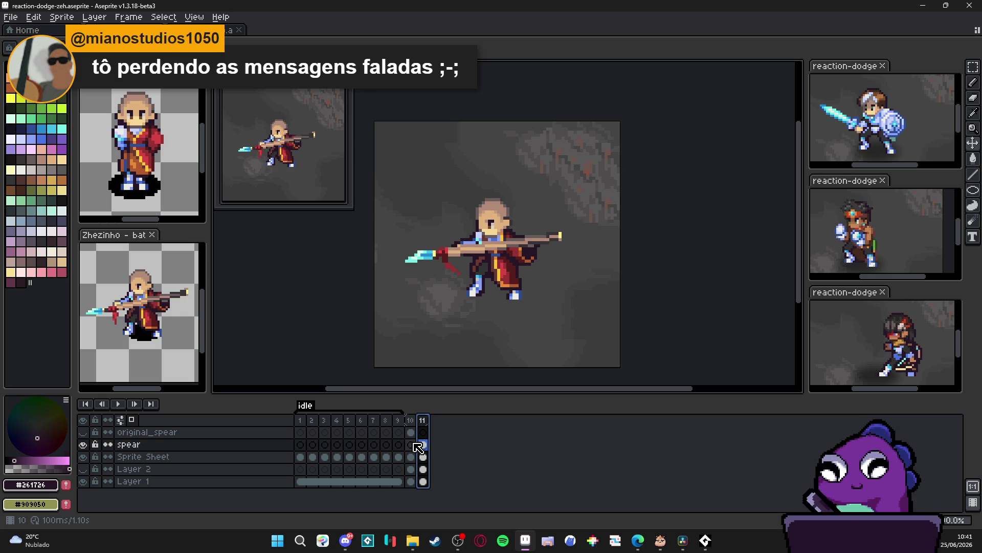
click(423, 444)
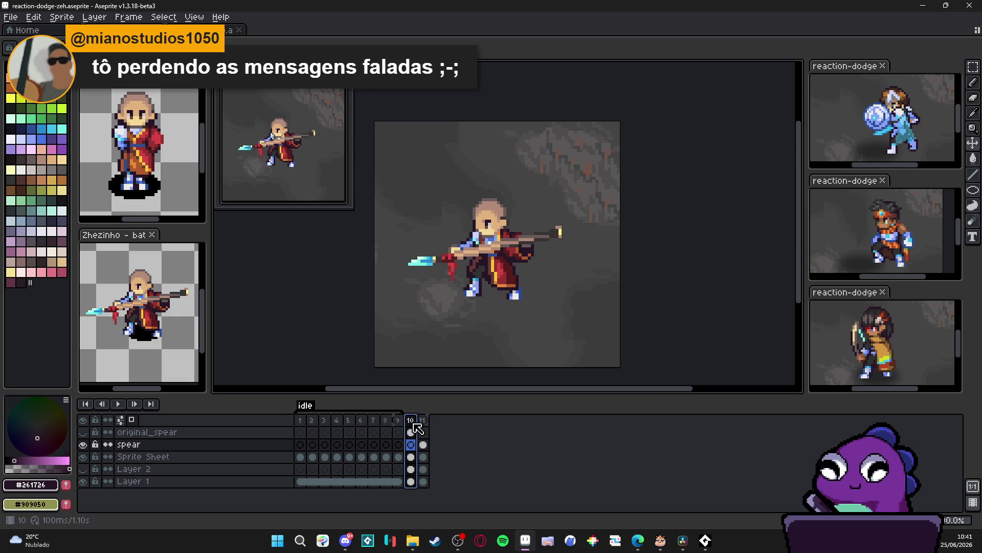
Recheck frame 11's spear against frames 1 and 10, then switch to the reaction-dodge-sam sprite.
click(300, 421)
click(424, 421)
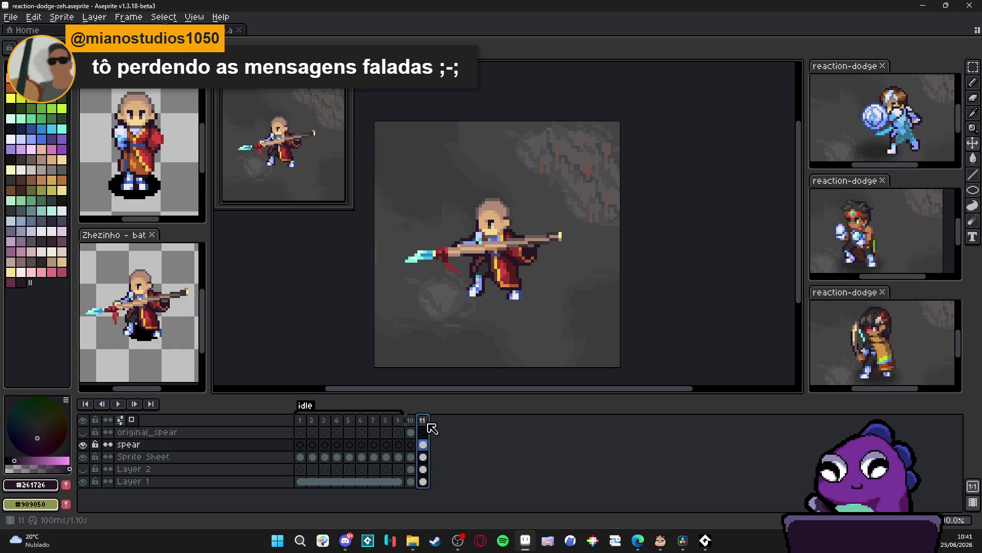
click(411, 429)
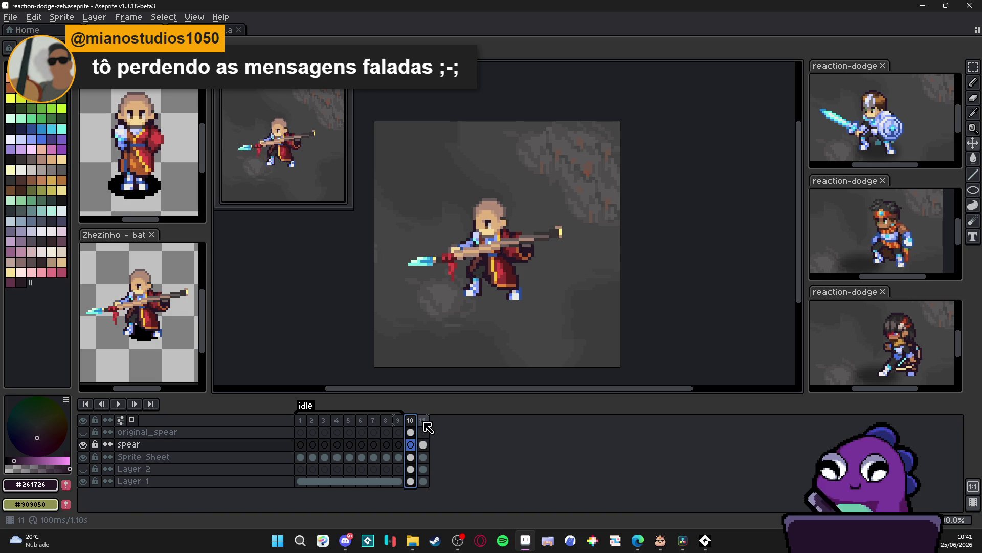
click(425, 427)
click(412, 426)
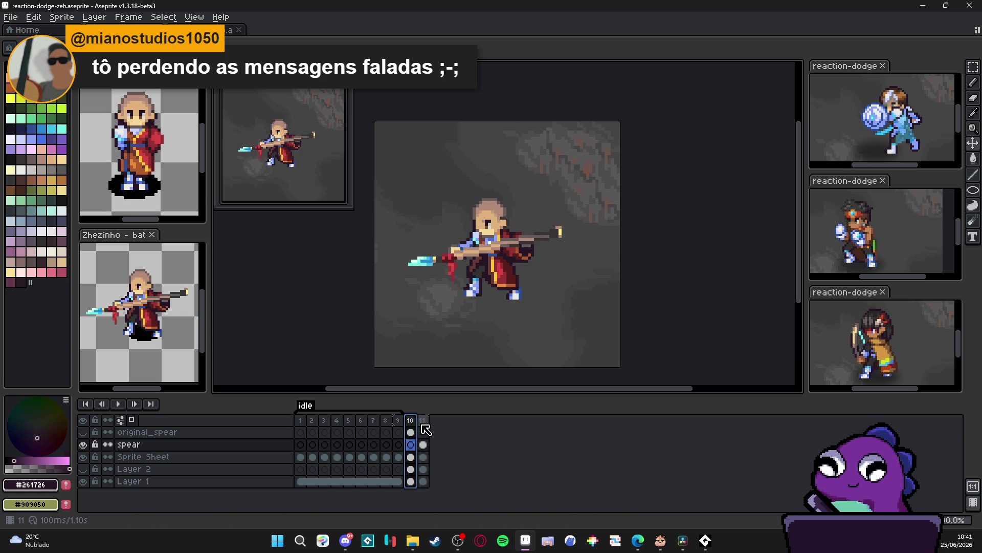
click(423, 427)
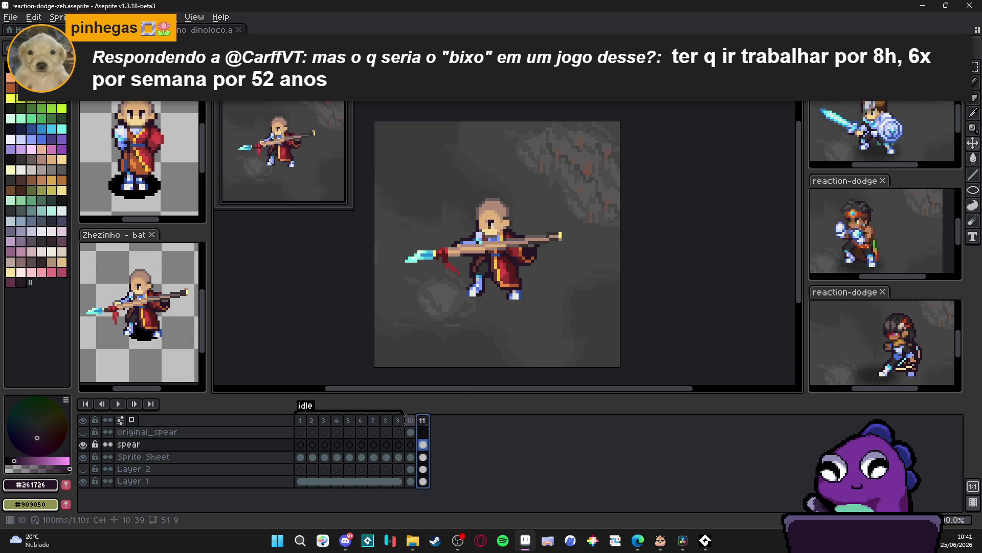
click(894, 153)
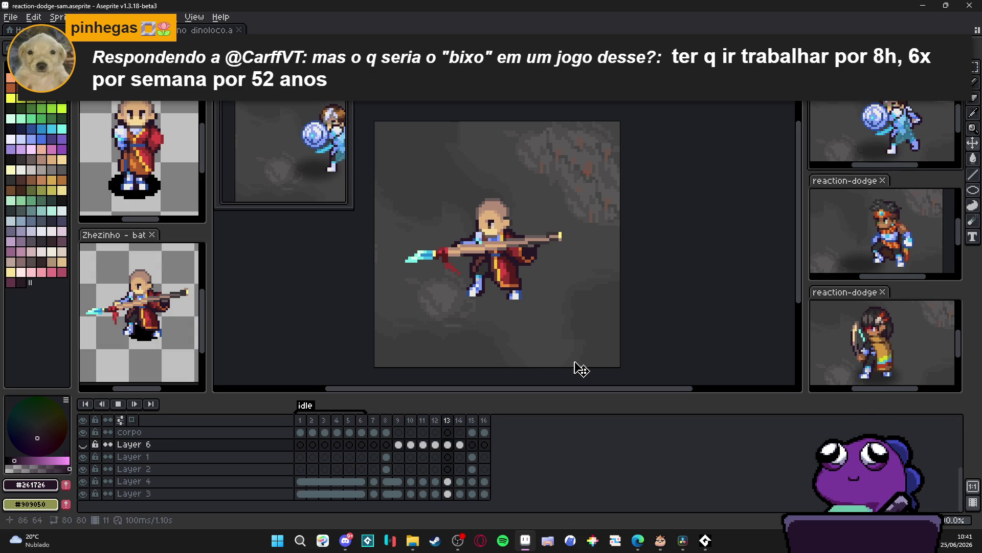
Stop the sam sprite's playback, check Layer 4, then return to reaction-dodge-zeh and pick a lower layer.
click(117, 403)
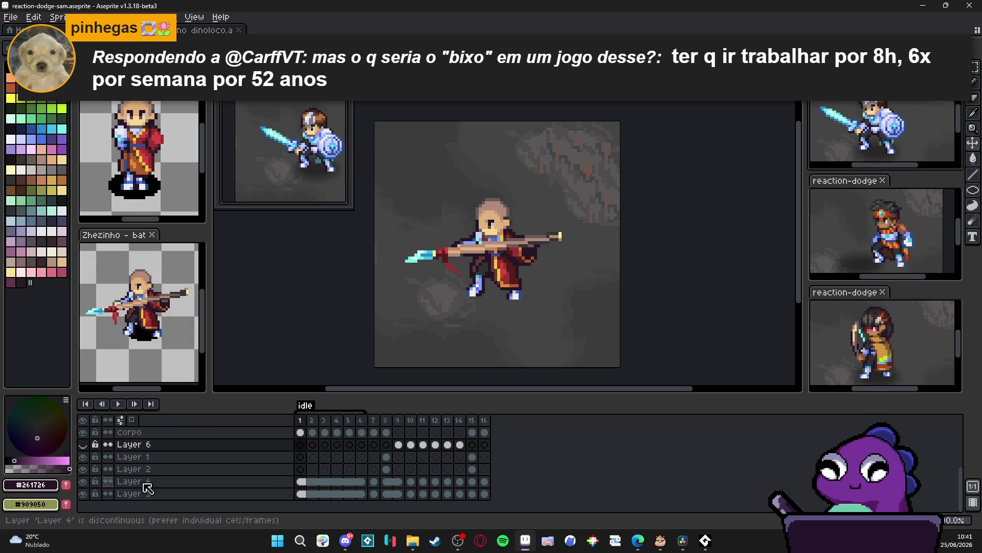
click(302, 483)
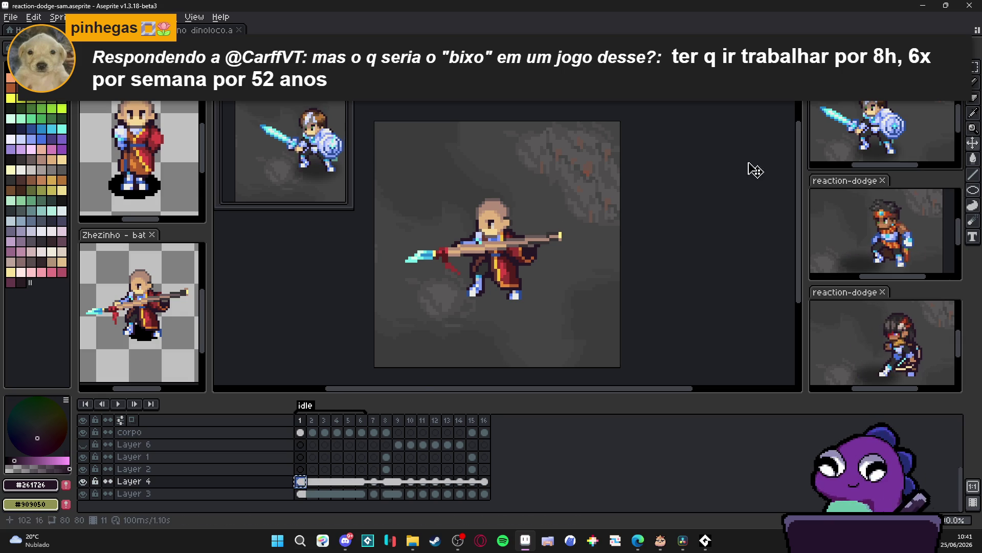
click(614, 340)
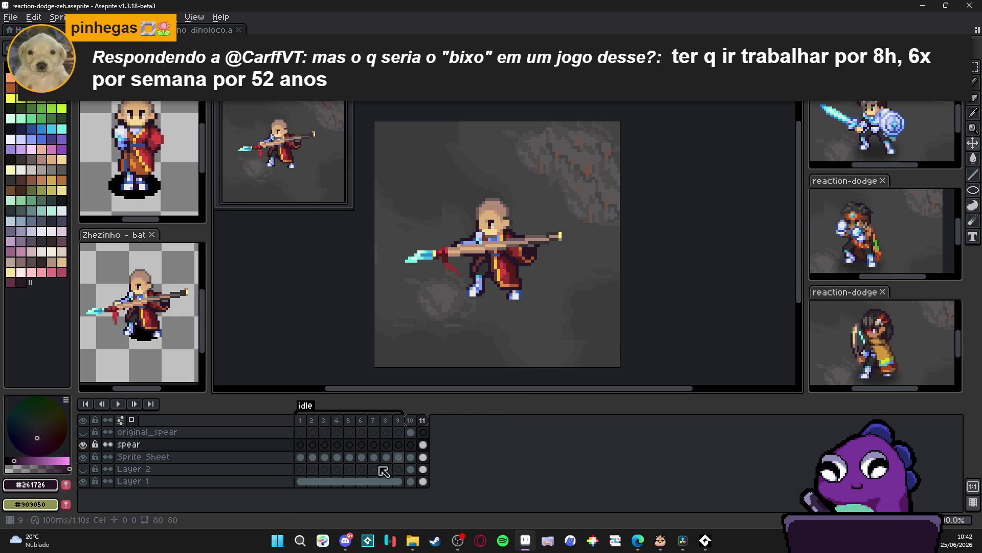
click(144, 468)
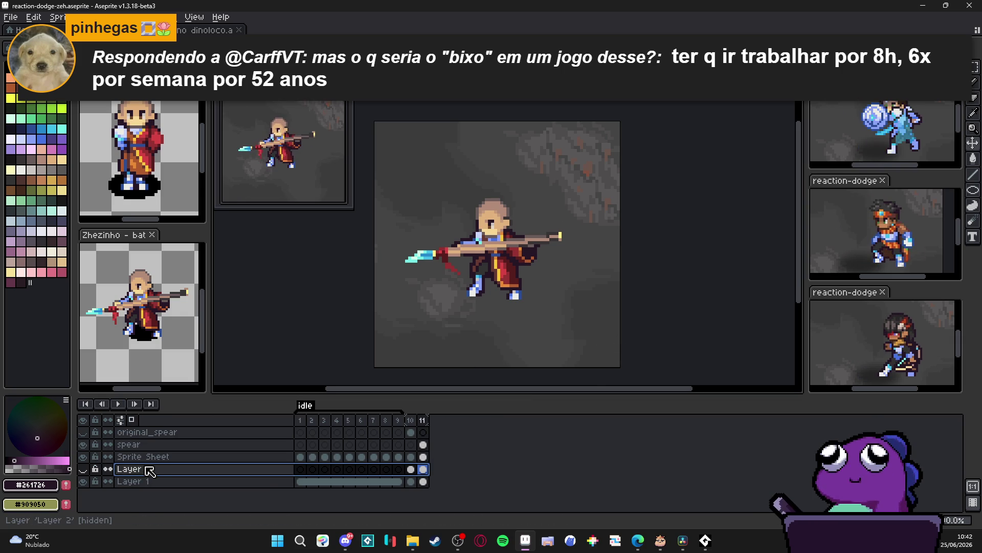
Add a new shadow layer beneath the monk with its cels linked across frames 1–11.
click(161, 482)
key(shift+n)
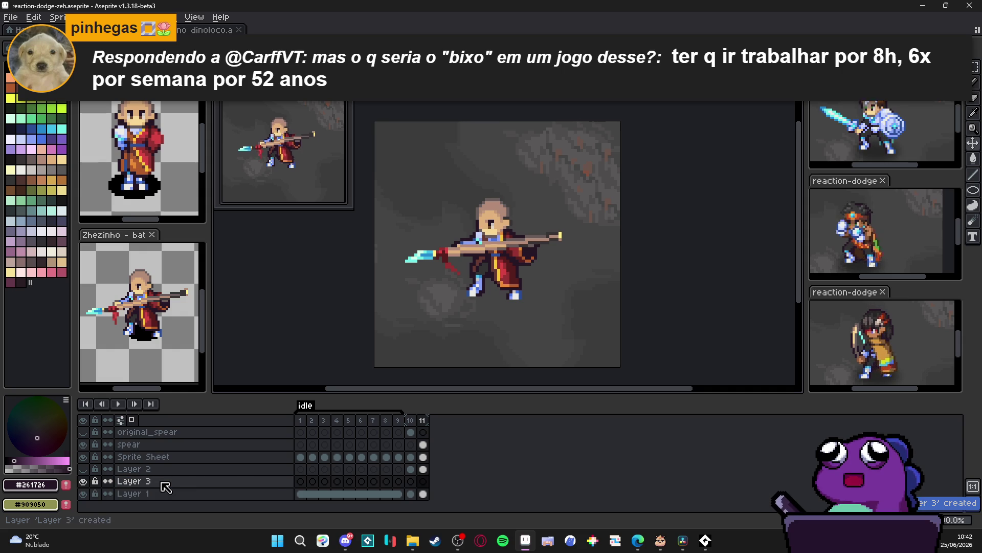
click(300, 482)
drag(300, 481, 424, 481)
right_click(424, 481)
click(445, 502)
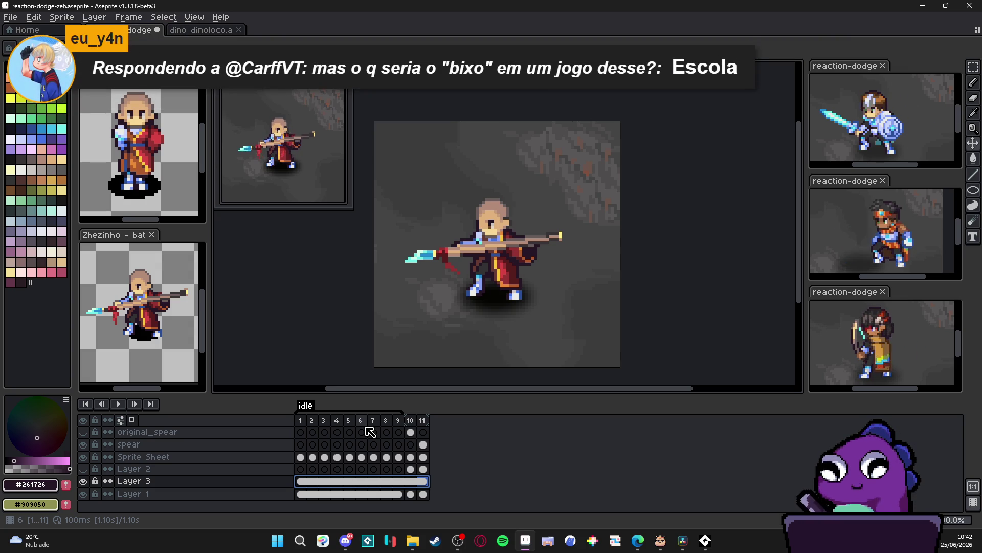
double_click(184, 482)
Set the shadow layer's opacity to 50% and compare frames 10 and 11 with it.
click(758, 338)
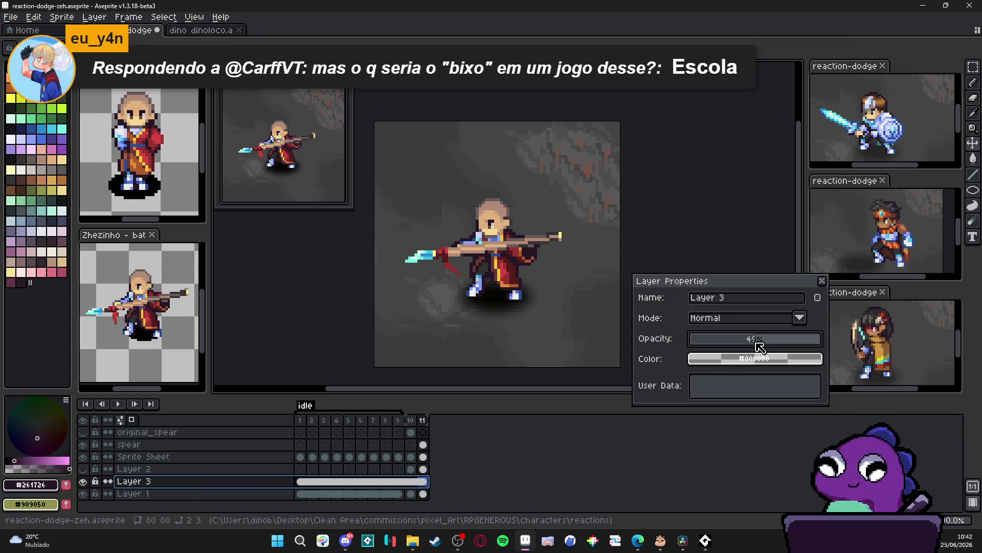
drag(756, 342, 757, 341)
click(823, 282)
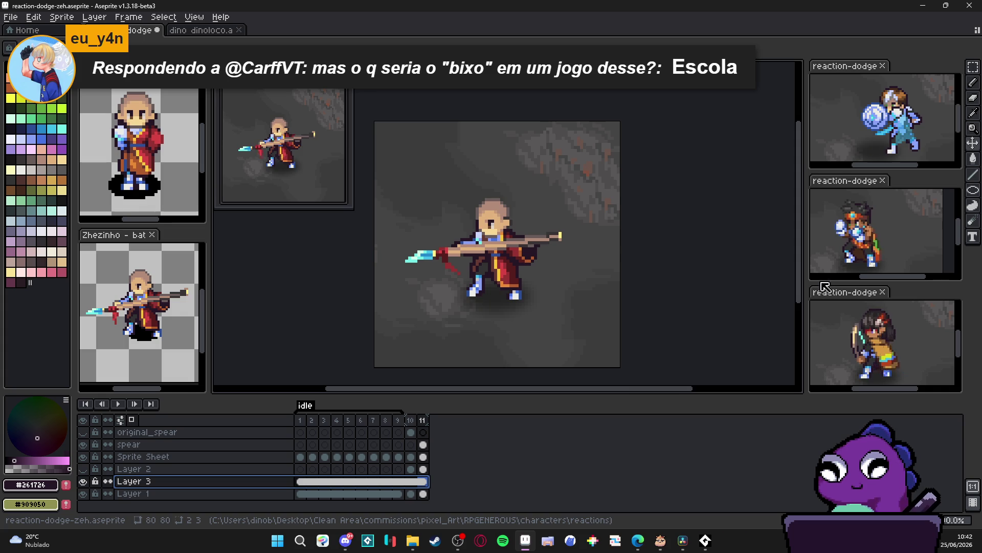
click(410, 420)
click(423, 420)
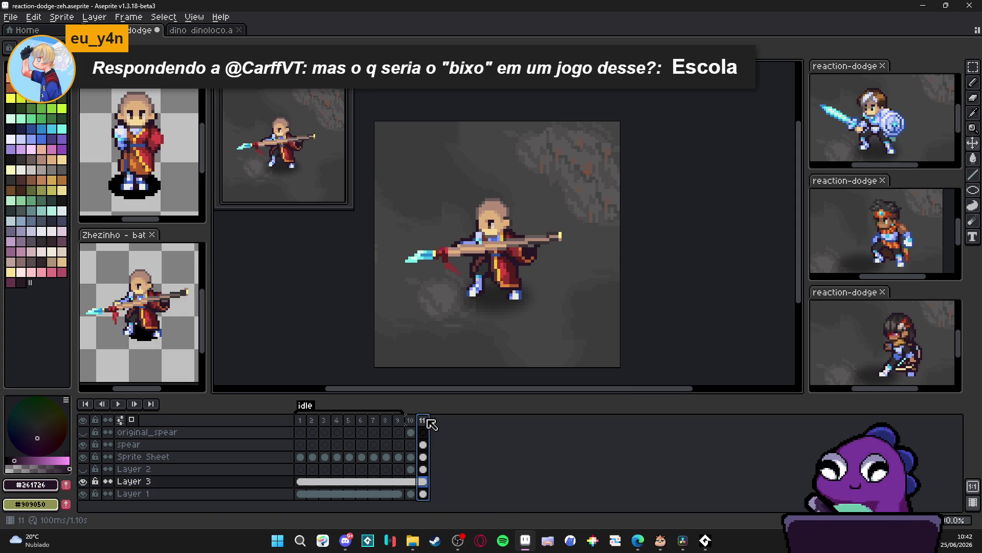
click(410, 420)
click(423, 420)
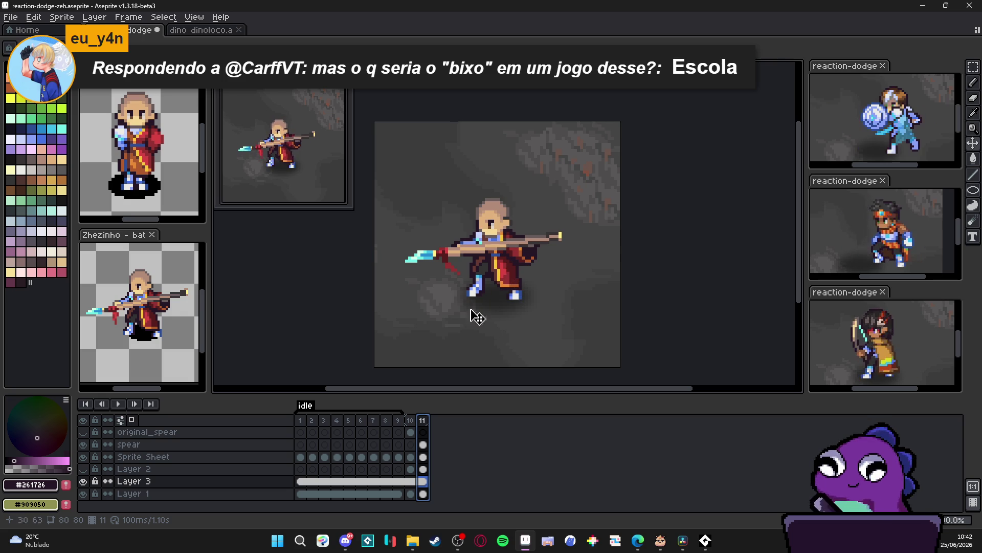
Add a 12th frame and hide the spear layer so the monk stands empty-handed.
key(alt+n)
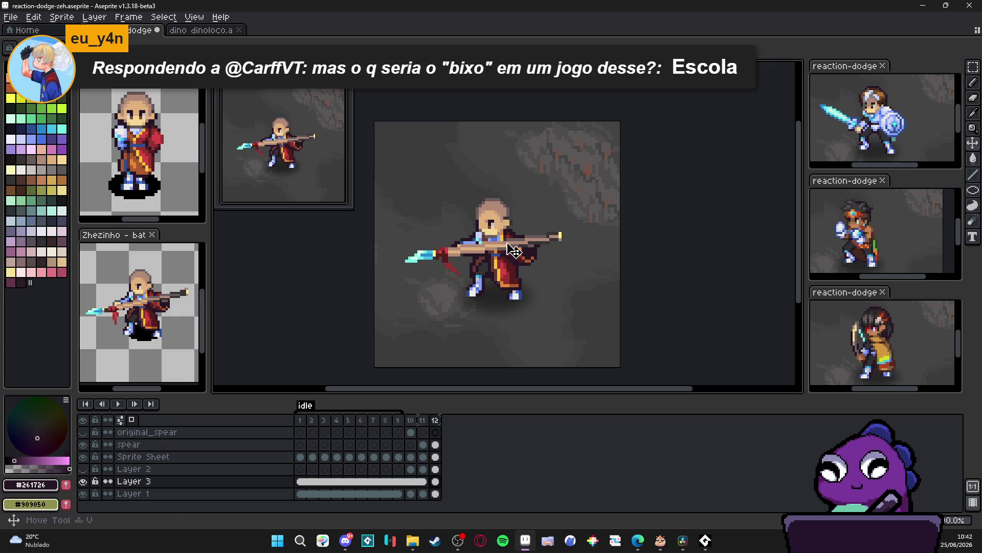
click(129, 445)
click(83, 445)
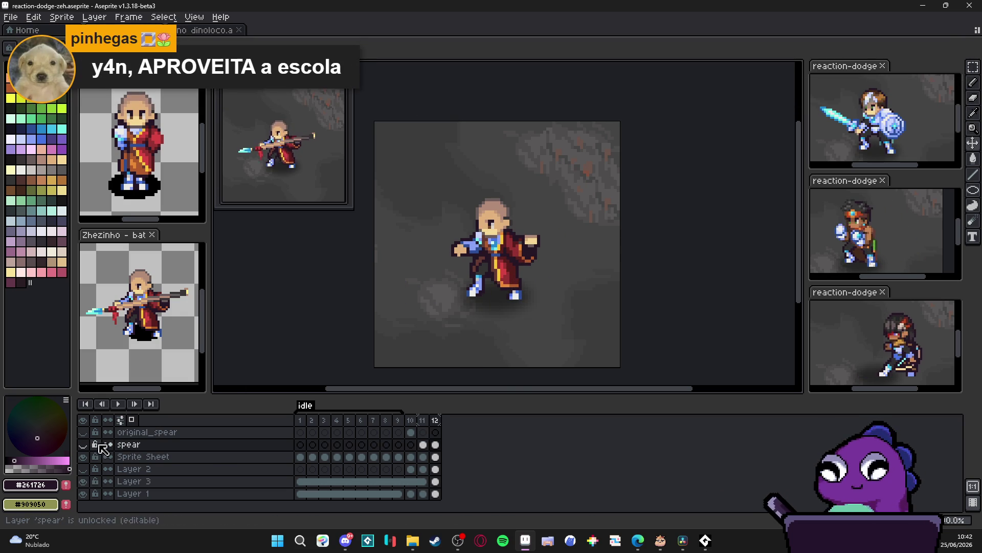
click(412, 540)
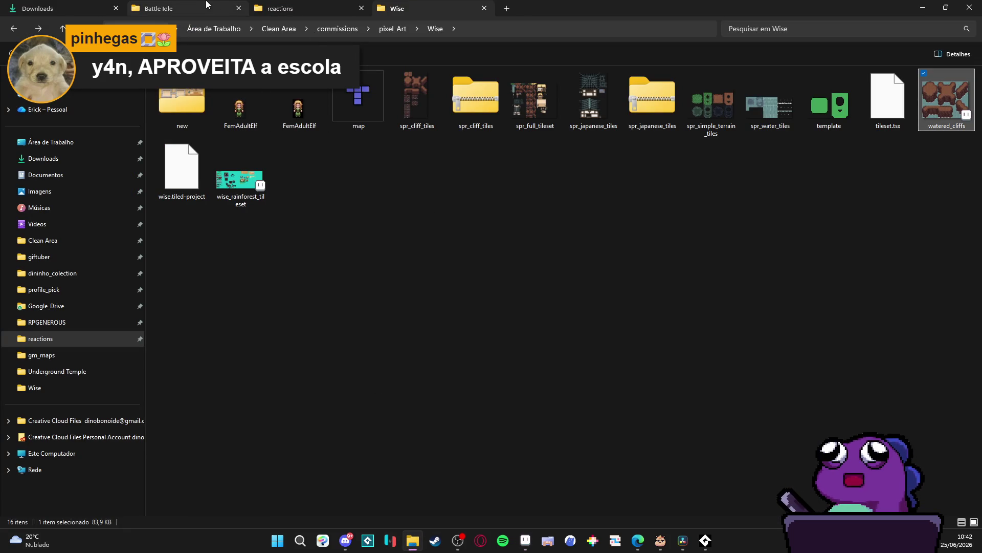
In the Zhezinho Idle folder, drag 'Zhezinho - idle left' onto Aseprite to open it.
click(231, 8)
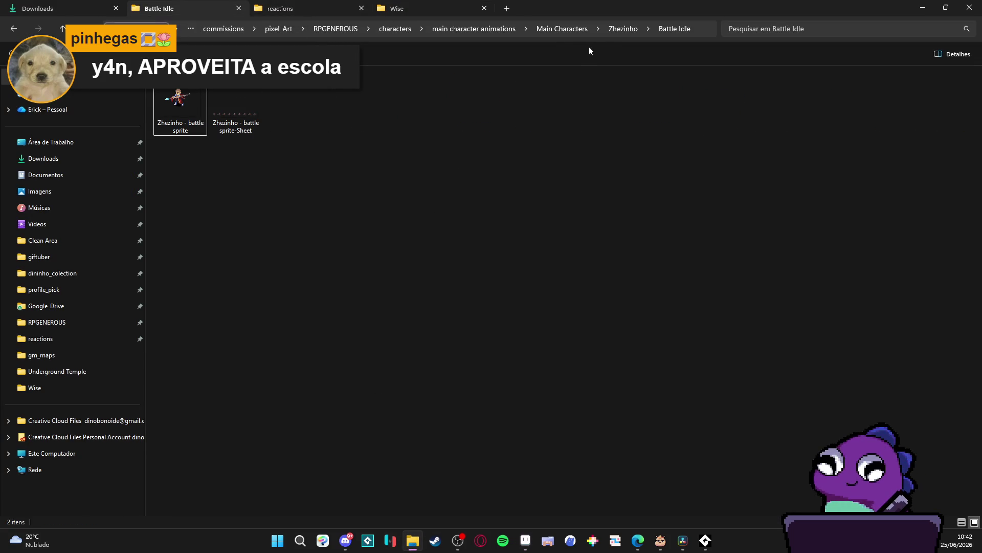
click(612, 29)
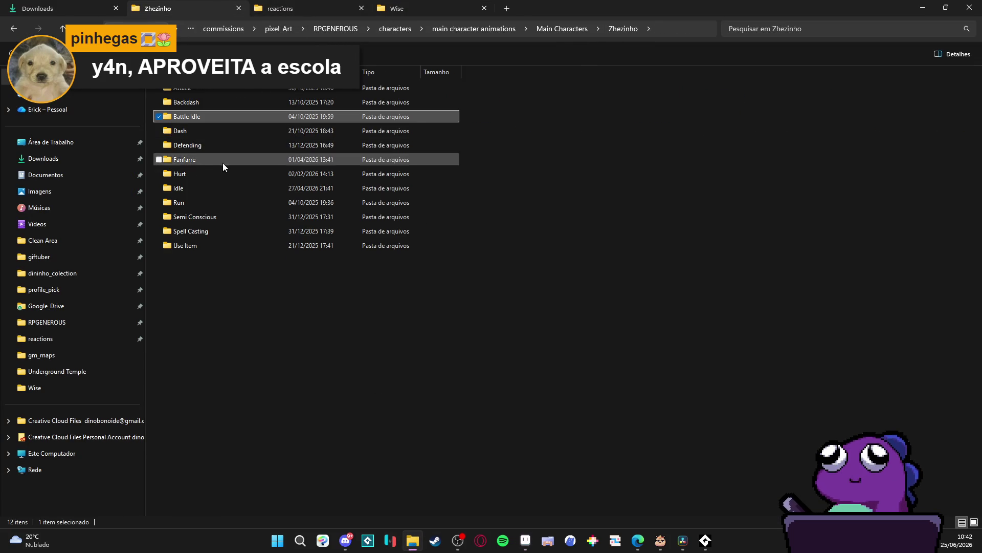
click(217, 187)
double_click(216, 188)
click(344, 124)
mouse_move(348, 111)
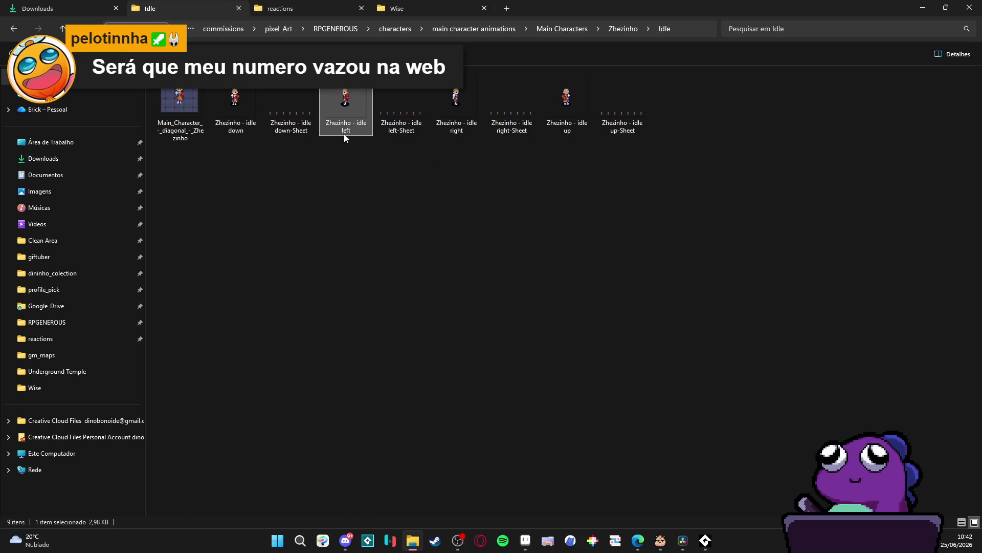
mouse_move(340, 108)
mouse_down()
mouse_move(487, 402)
mouse_move(525, 538)
mouse_move(383, 102)
mouse_up()
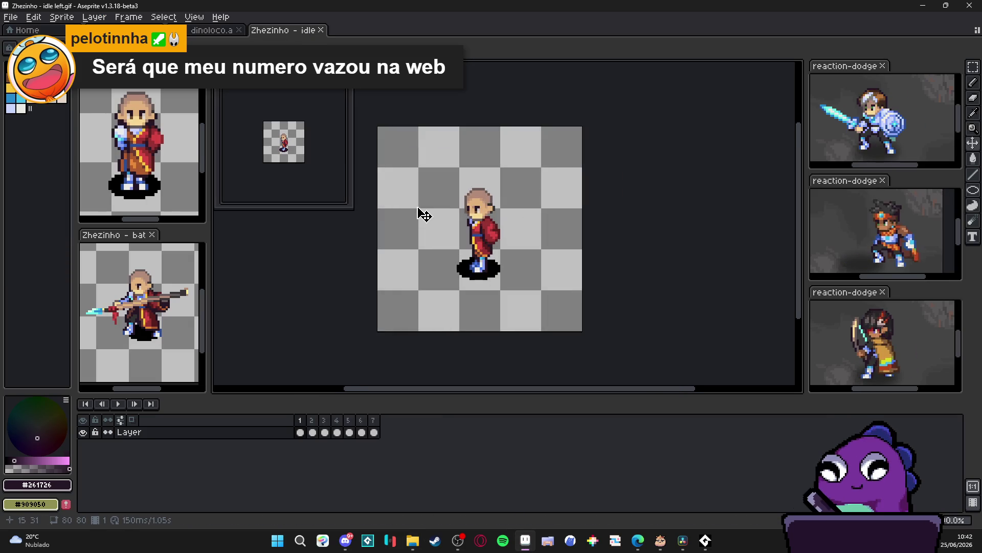
Go to frame 2 of the idle left GIF and zoom in on the monk.
scroll(418, 211, up, 1)
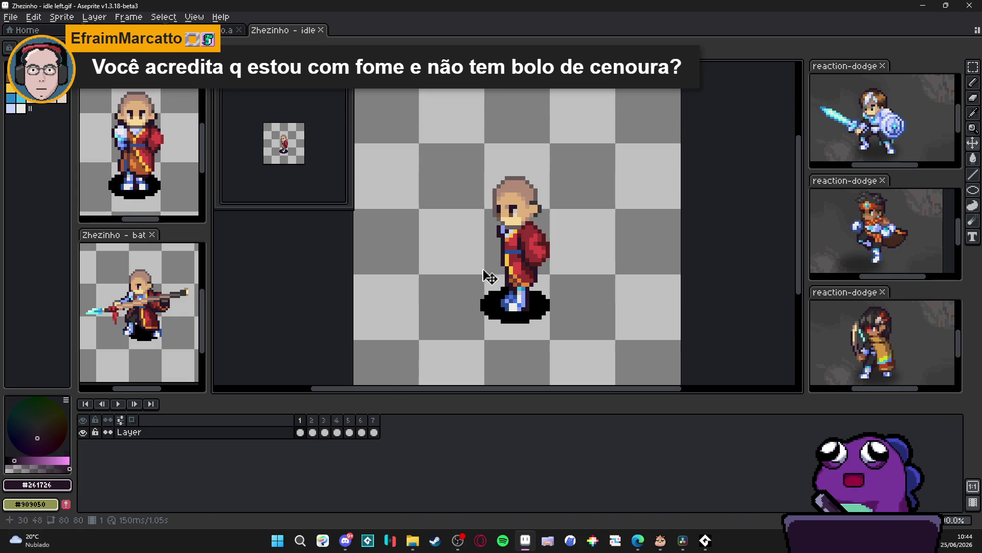
click(311, 431)
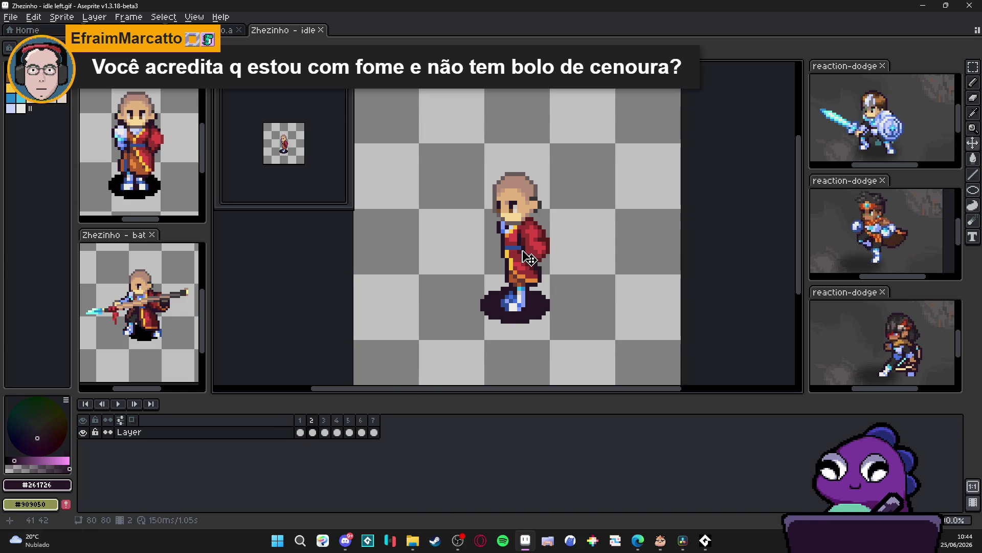
scroll(514, 236, up, 1)
scroll(491, 321, up, 2)
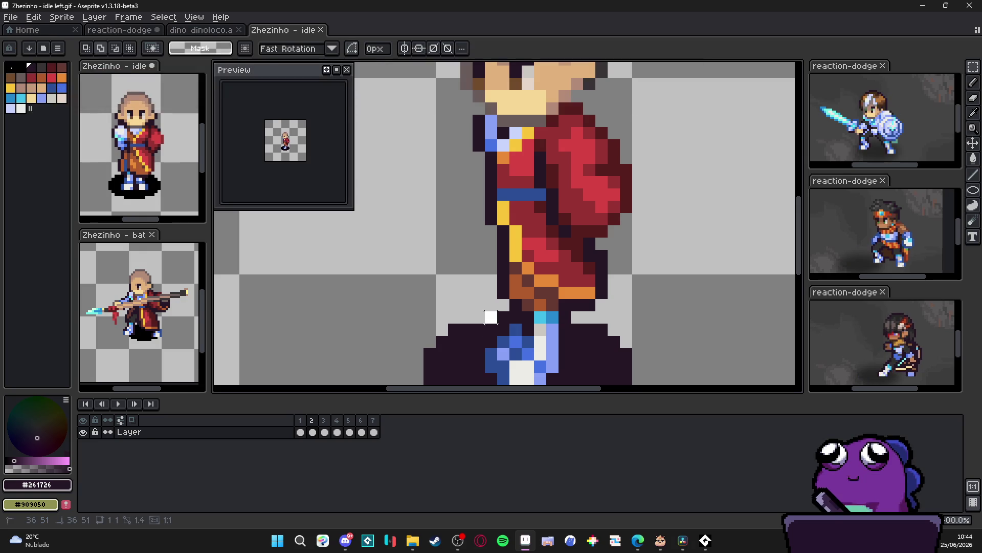
Delete the left part and lower rows of the black shadow under the monk's feet.
click(430, 341)
mouse_move(466, 328)
mouse_down()
mouse_move(462, 213)
mouse_move(358, 355)
mouse_up()
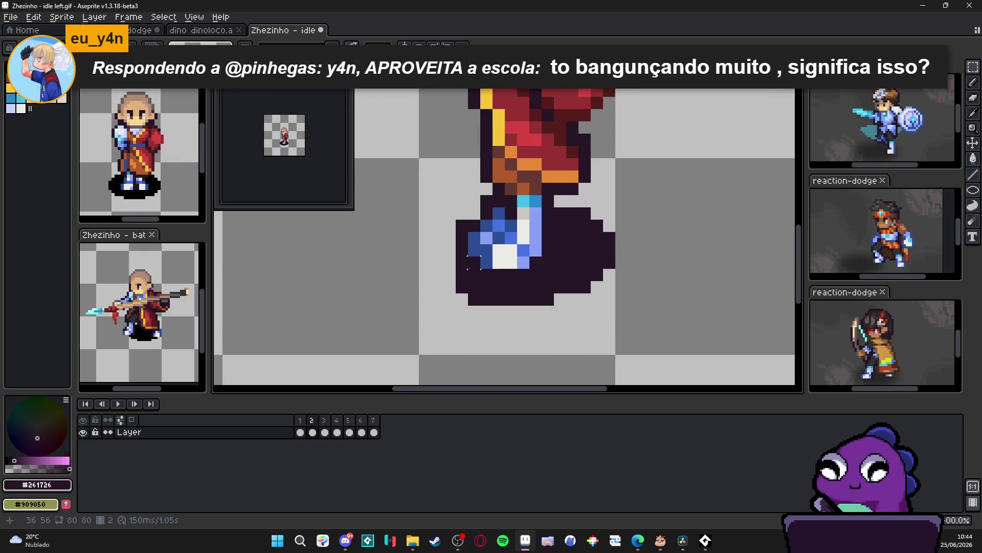
mouse_move(443, 267)
mouse_down()
mouse_move(469, 282)
mouse_move(483, 320)
mouse_up()
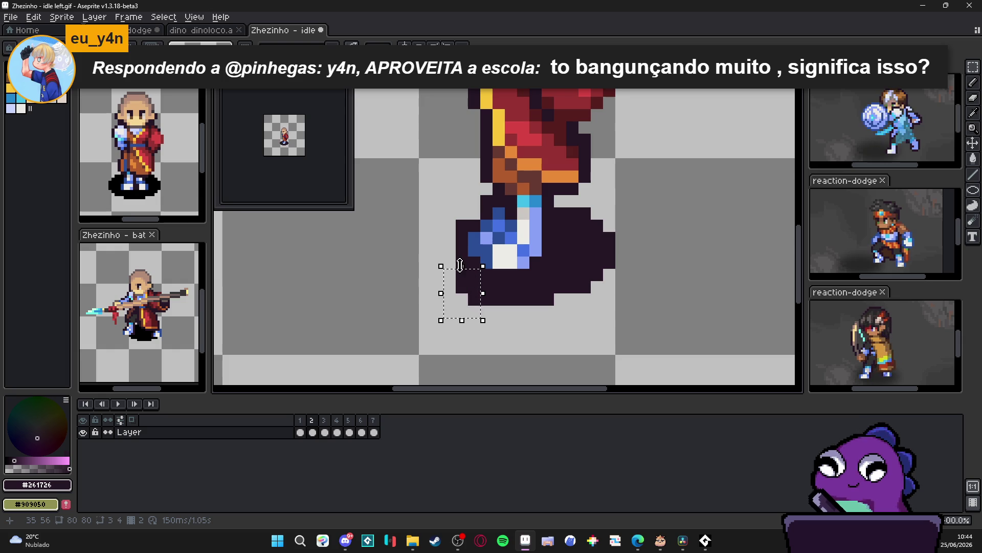
key(Delete)
drag(487, 286, 625, 342)
key(Delete)
Delete the remaining shadow rows and the shadow right of the feet, then recentre the character.
drag(530, 268, 619, 287)
key(Delete)
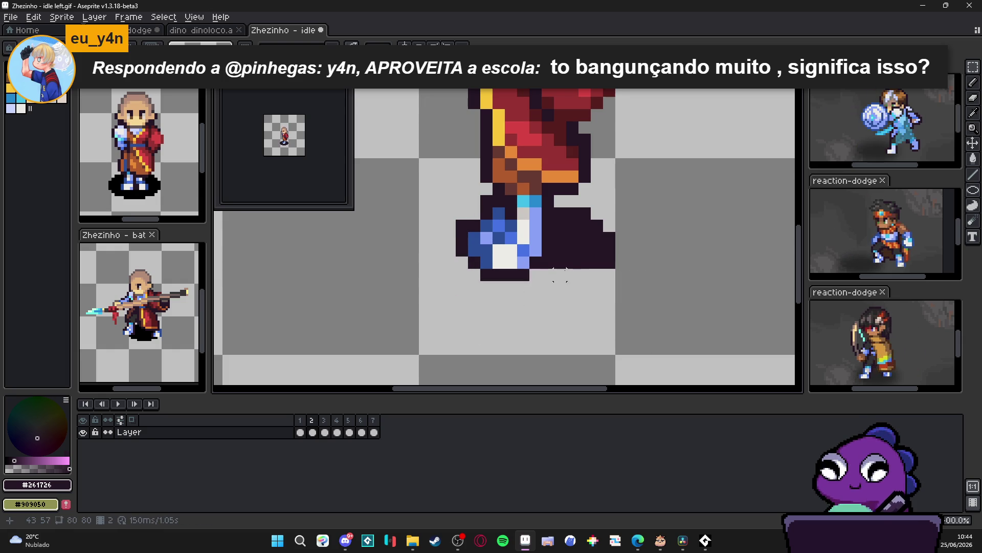
mouse_move(549, 192)
mouse_down()
mouse_move(614, 271)
mouse_move(648, 274)
mouse_up()
key(Delete)
scroll(596, 234, down, 5)
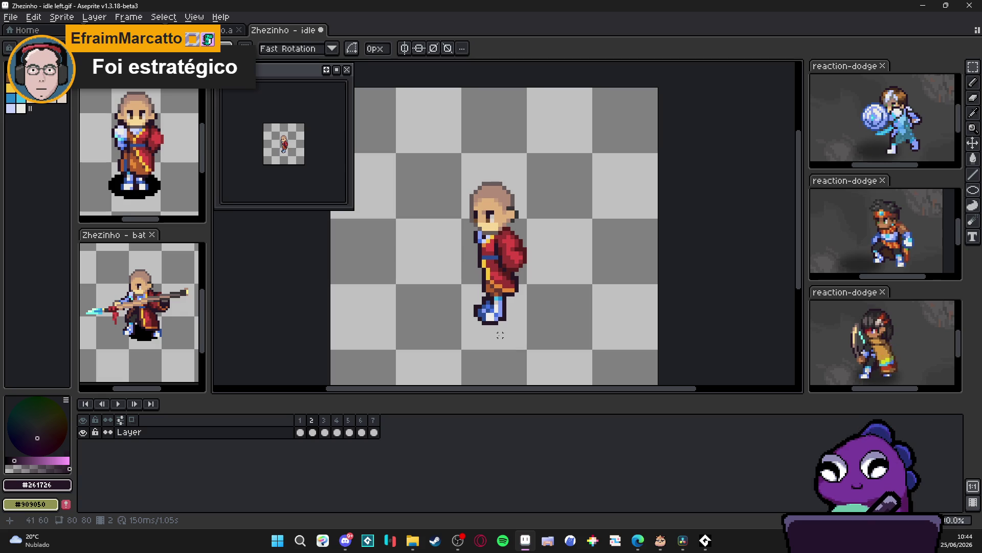
drag(500, 335, 518, 344)
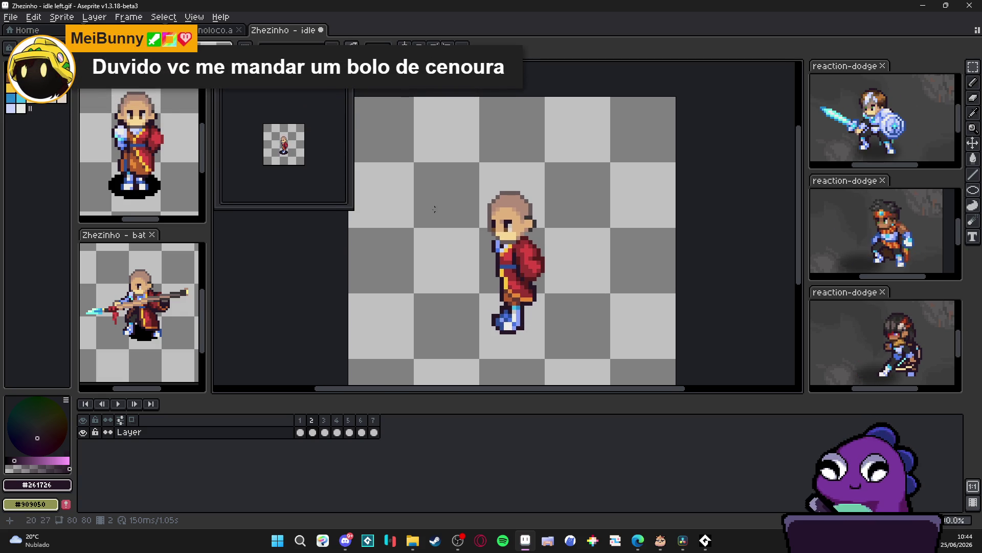
mouse_move(470, 189)
mouse_down()
mouse_move(566, 320)
mouse_move(560, 340)
mouse_up()
Deselect and eyedrop the light Idx-7 hair colour from the monk's head.
scroll(493, 204, up, 2)
key(ctrl+d)
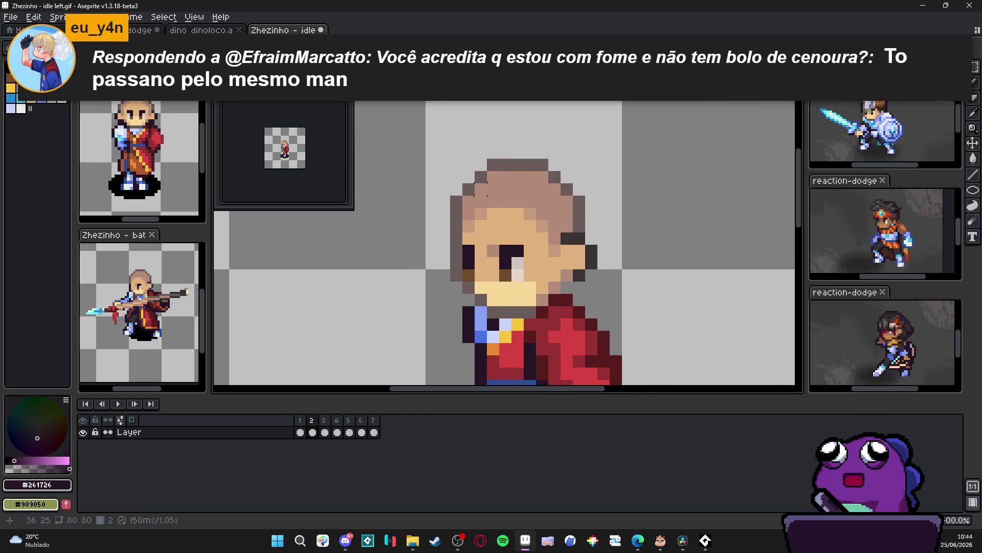
scroll(476, 205, down, 1)
alt+click(470, 193)
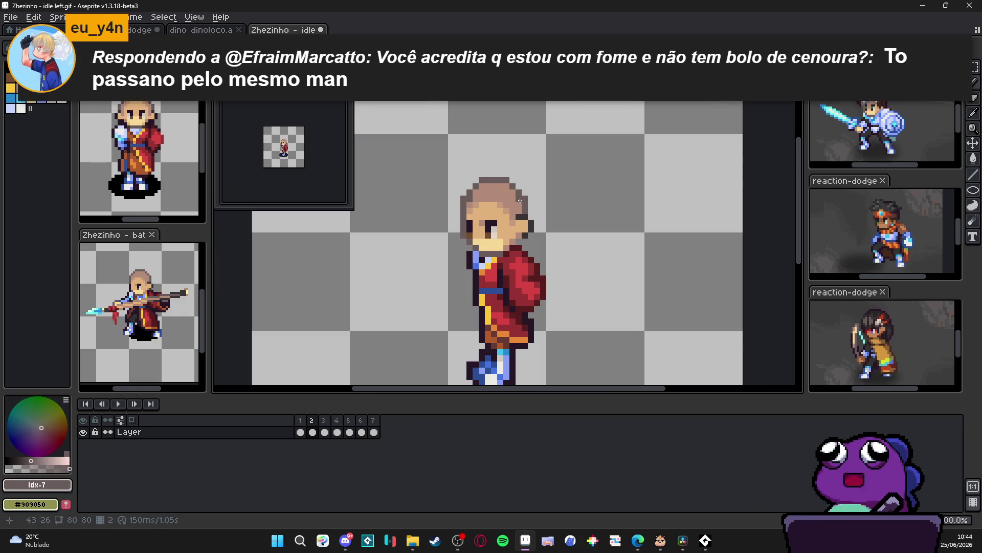
scroll(526, 228, down, 2)
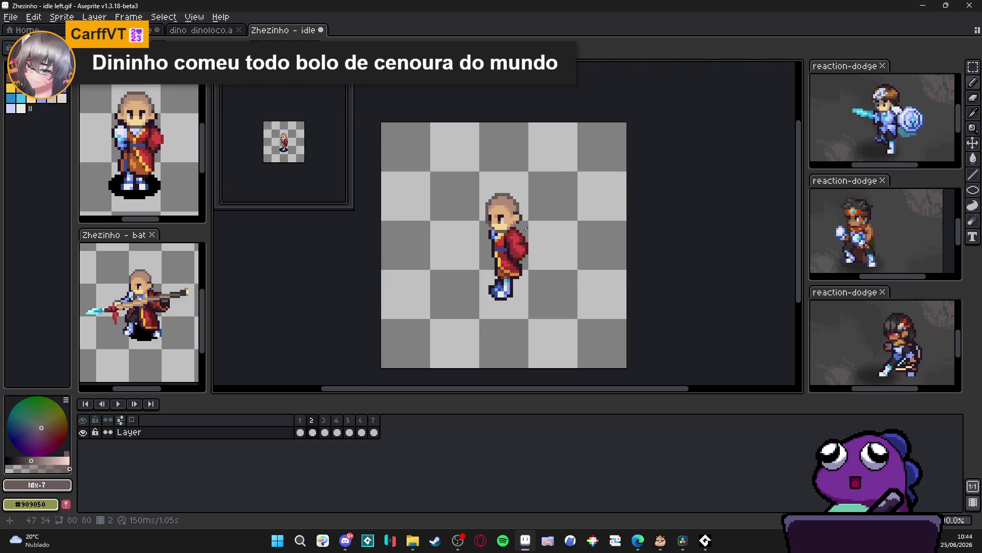
scroll(526, 229, up, 3)
alt+click(524, 222)
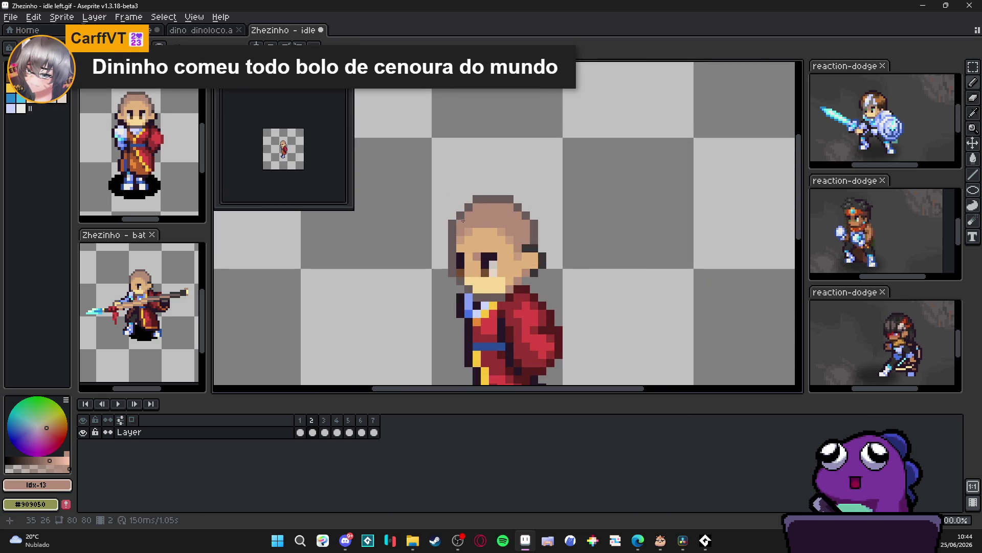
scroll(463, 221, down, 2)
scroll(461, 221, up, 2)
alt+click(458, 222)
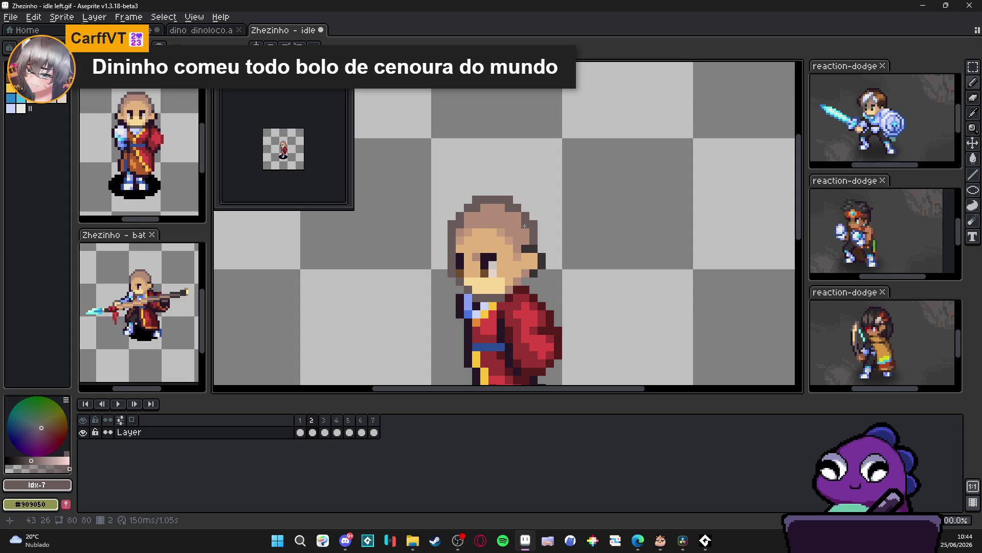
scroll(526, 223, down, 4)
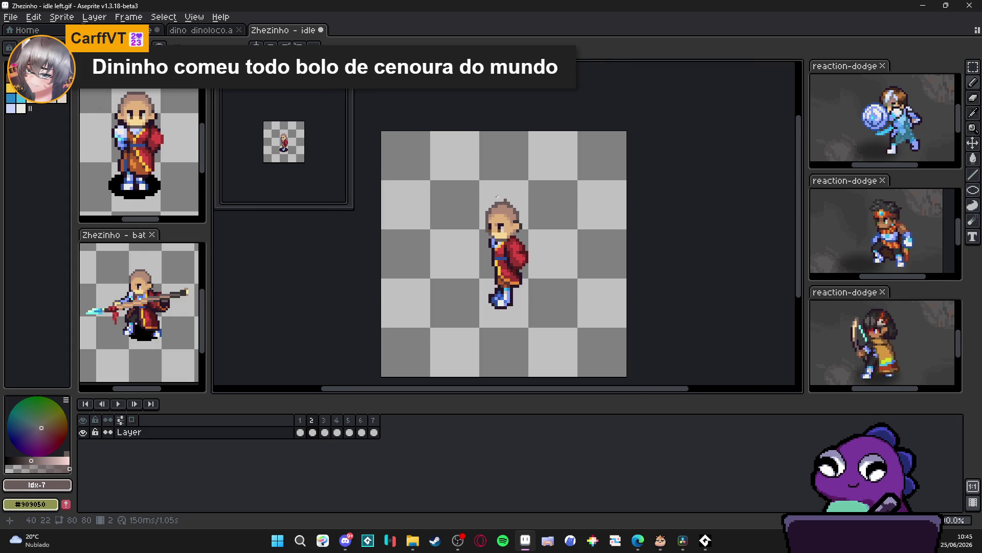
scroll(514, 220, up, 3)
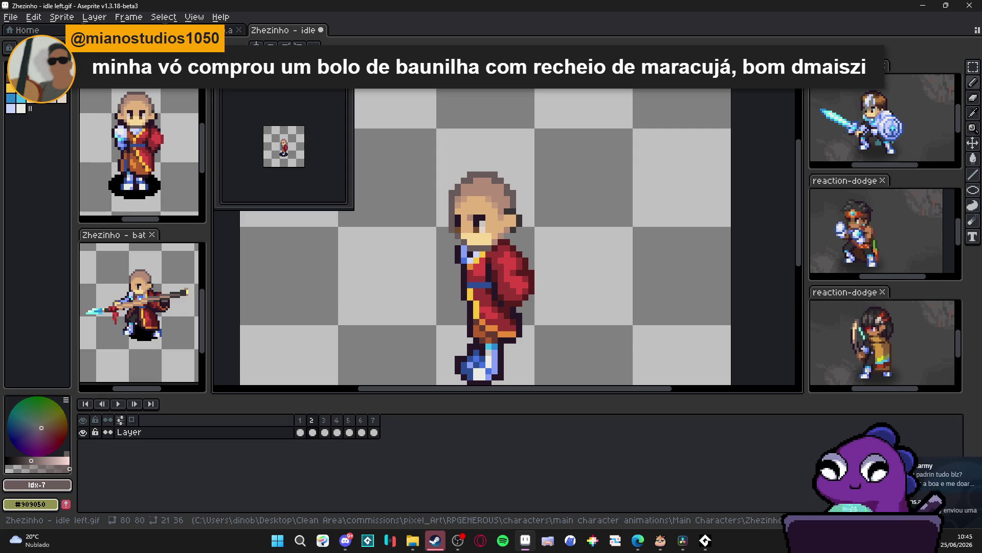
Open the friend's new Steam chat message, then bring up the main Steam window.
click(434, 540)
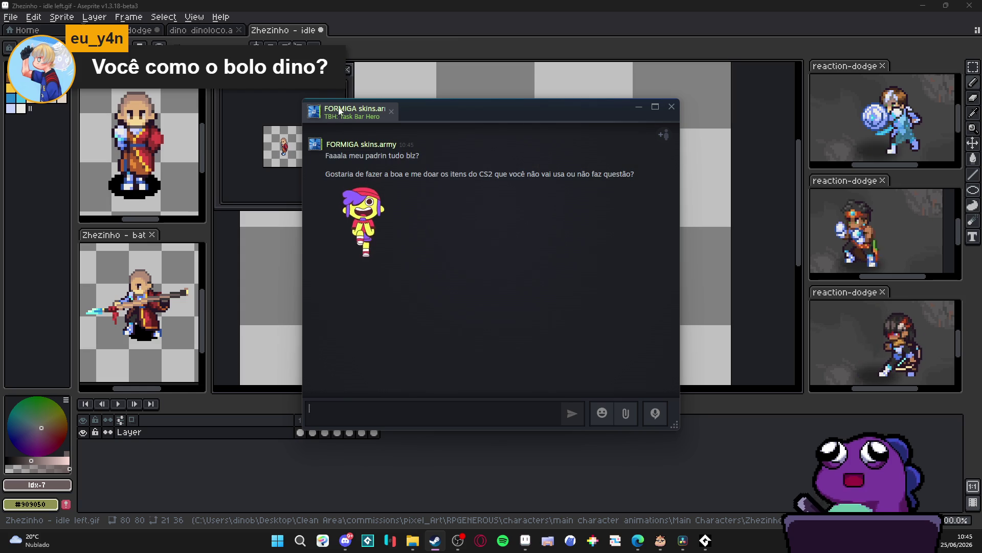
mouse_move(338, 112)
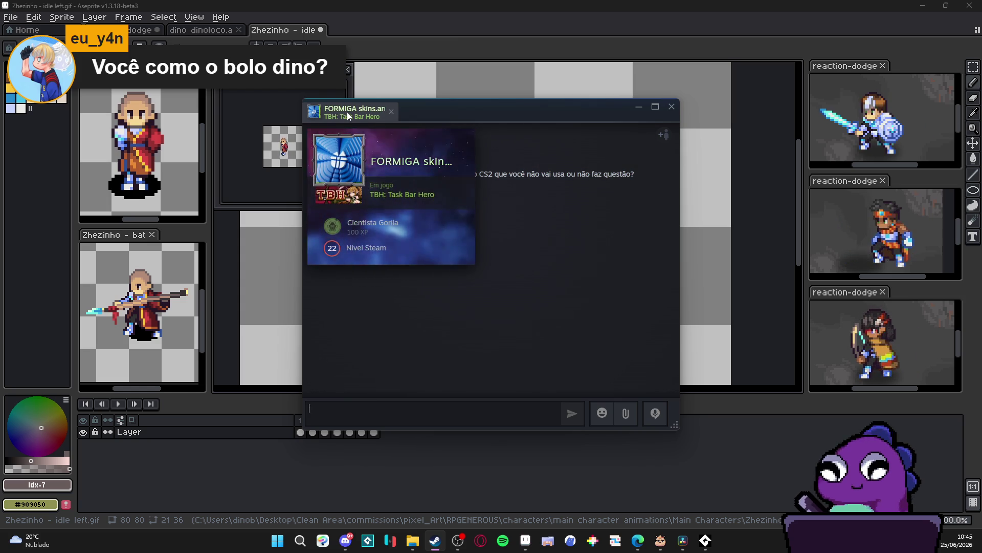
right_click(346, 113)
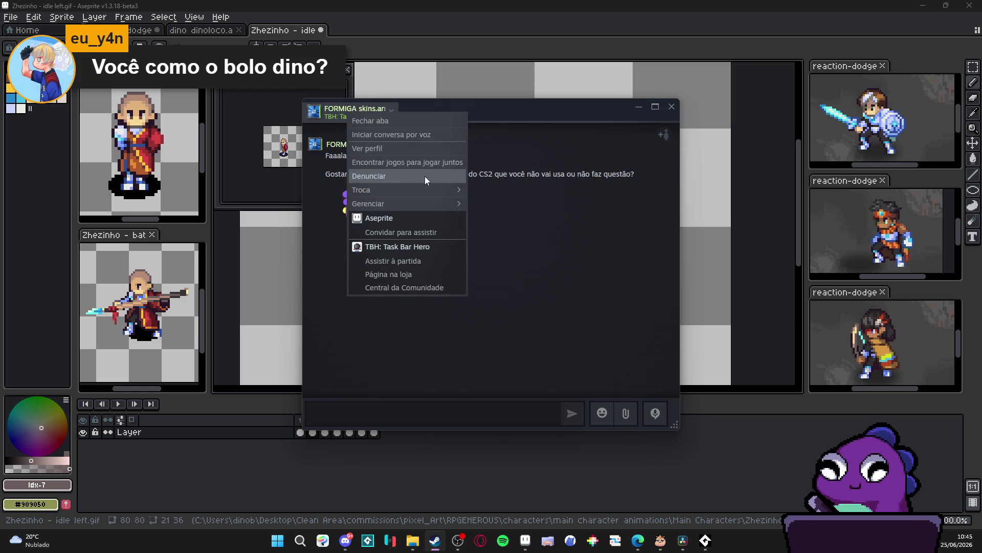
mouse_move(425, 194)
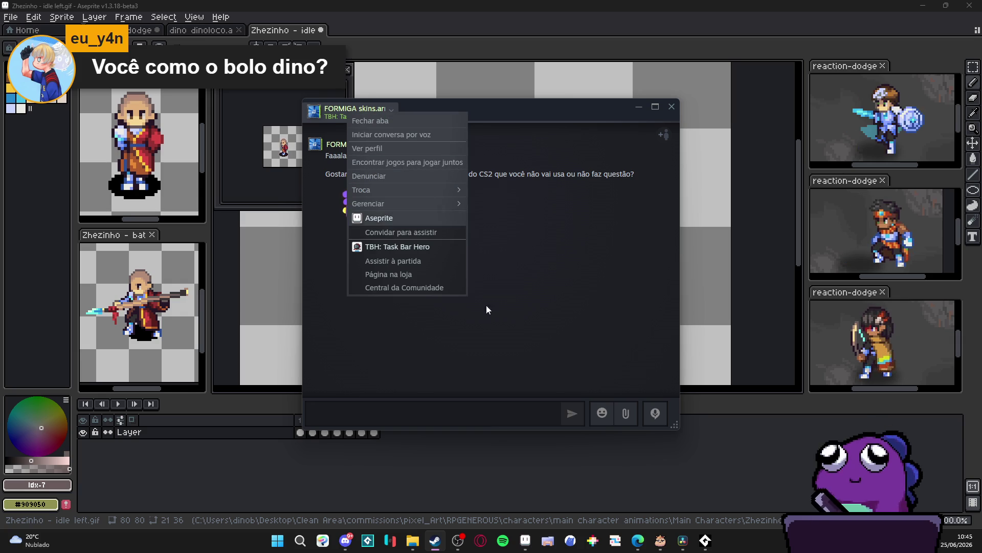
right_click(437, 541)
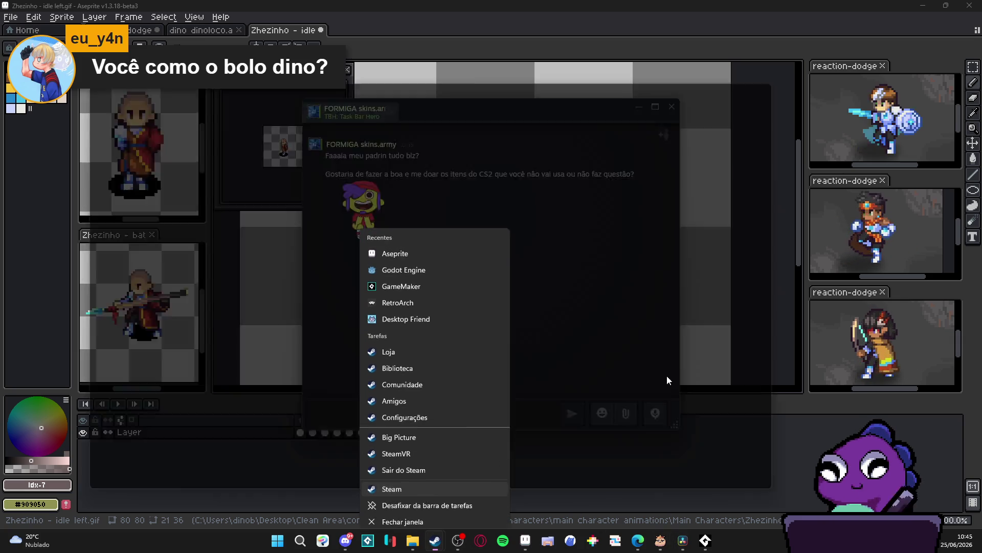
click(425, 487)
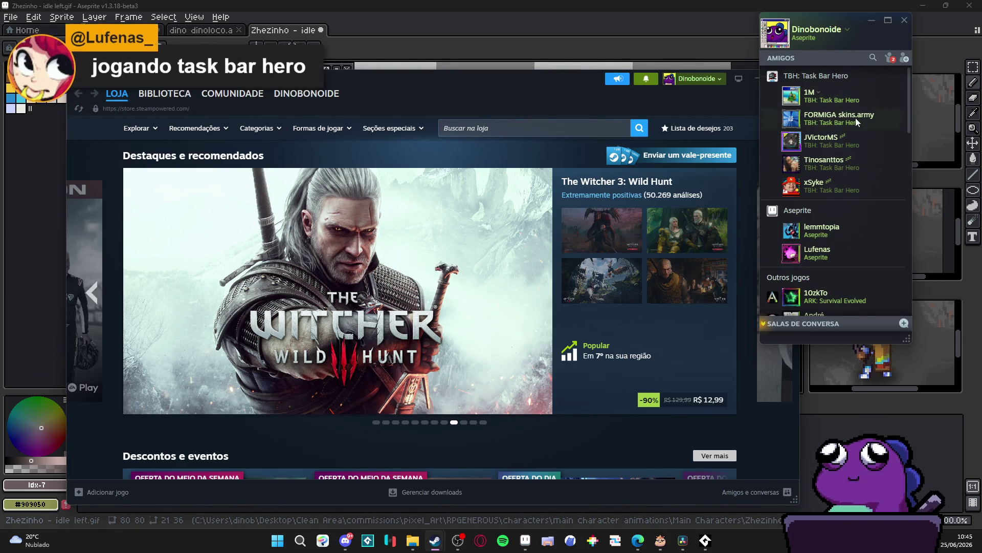
Remove that friend from the Steam friends list.
right_click(860, 119)
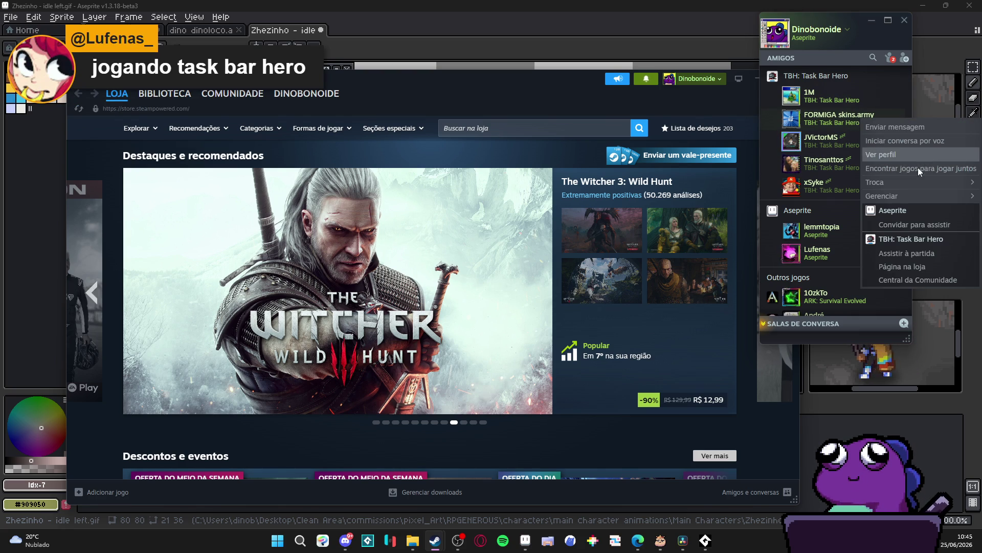
mouse_move(904, 199)
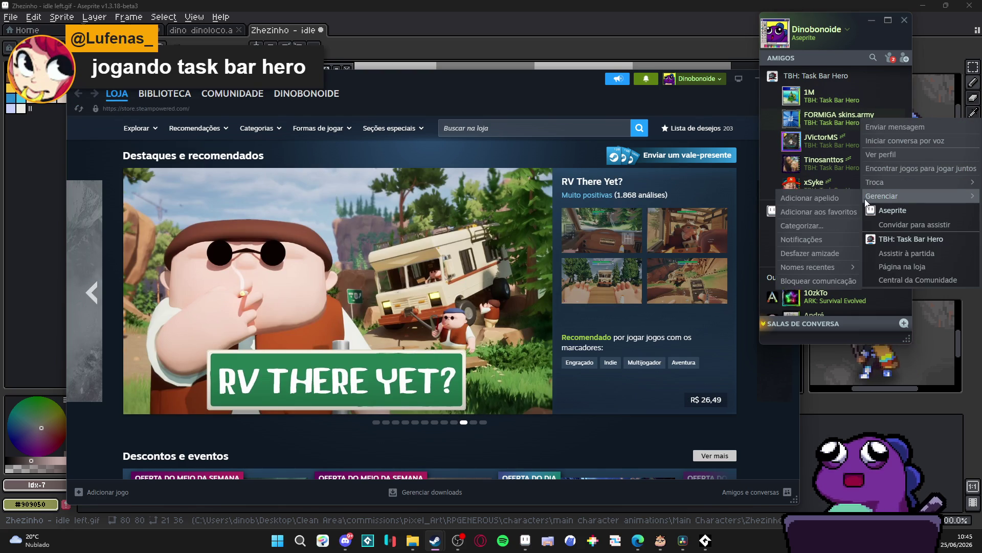
click(809, 254)
click(454, 341)
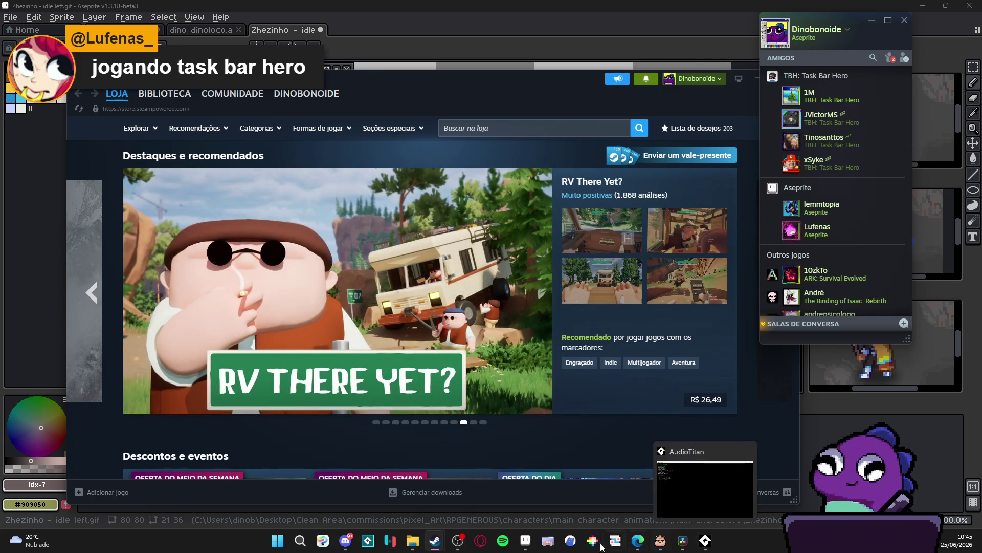
Close the incoming Steam chat and bring Aseprite back to the front.
mouse_move(435, 539)
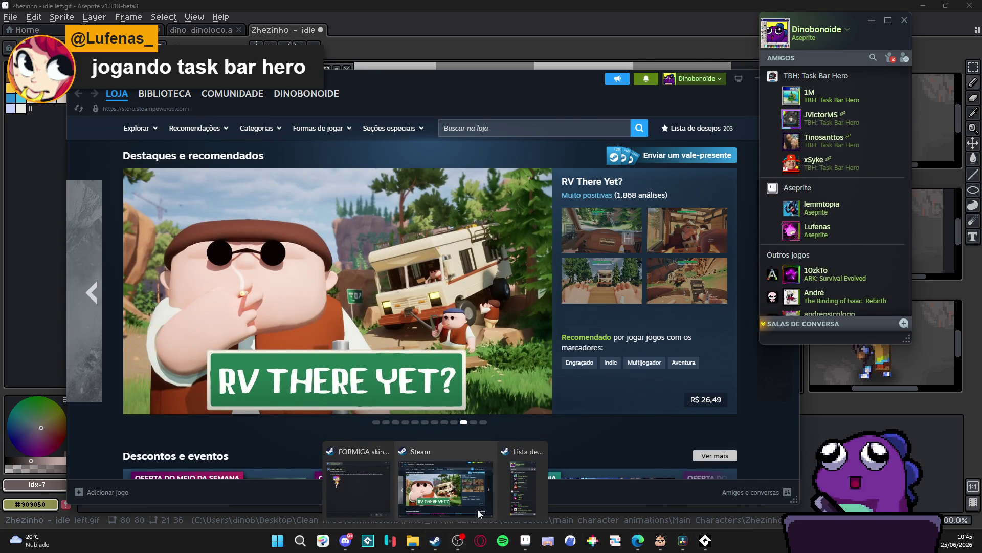
click(374, 476)
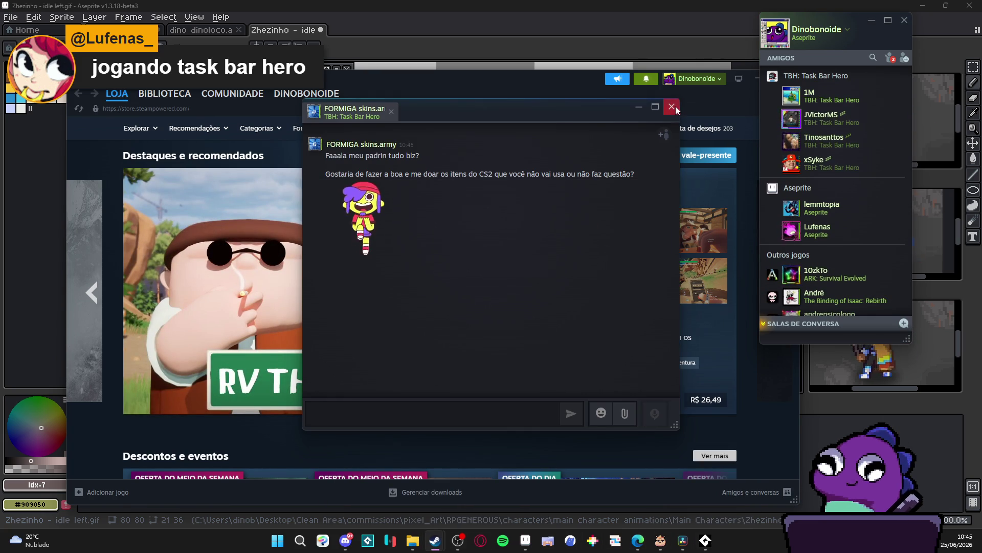
click(673, 106)
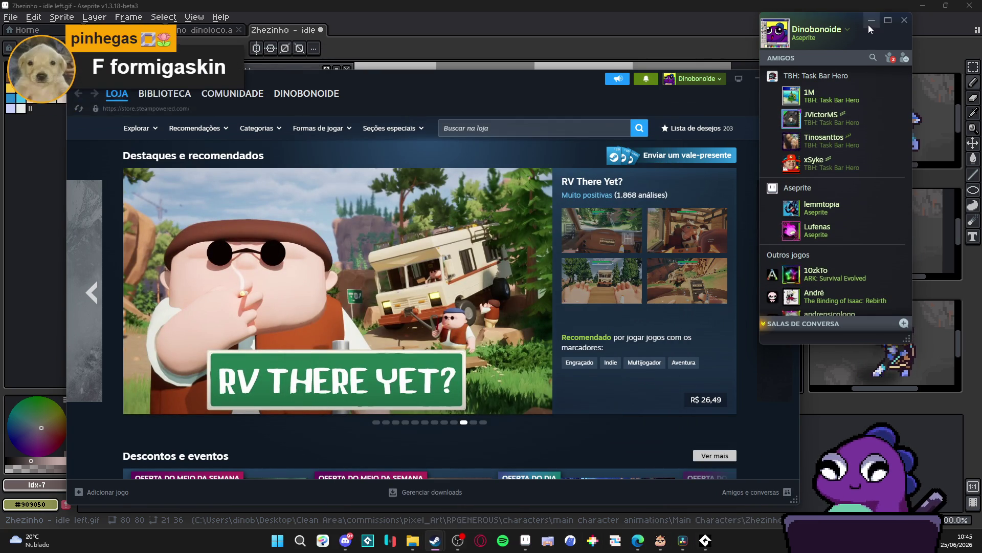
click(872, 20)
click(597, 2)
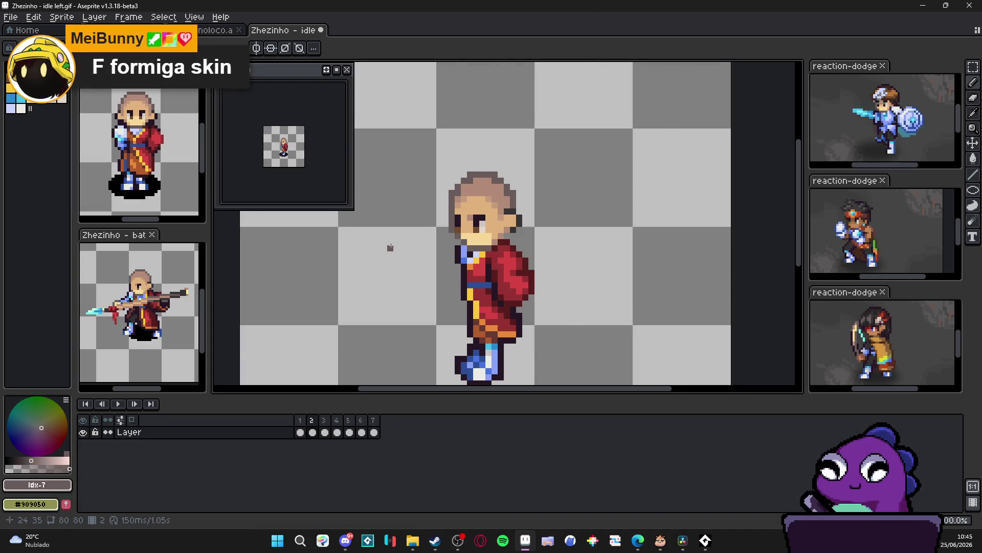
Zoom in and drag a rectangular marquee enclosing the whole idle monk sprite.
scroll(390, 248, up, 1)
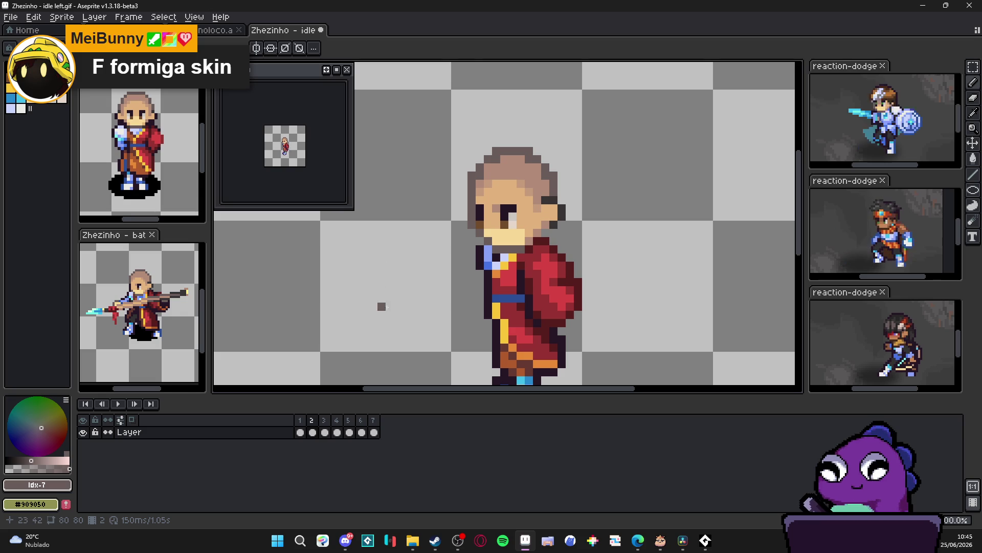
scroll(543, 323, down, 2)
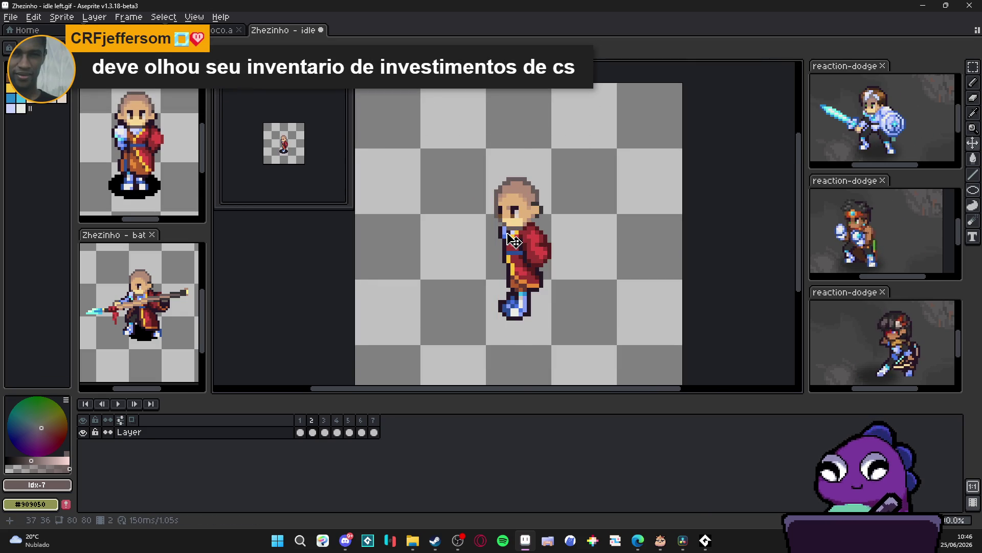
key(m)
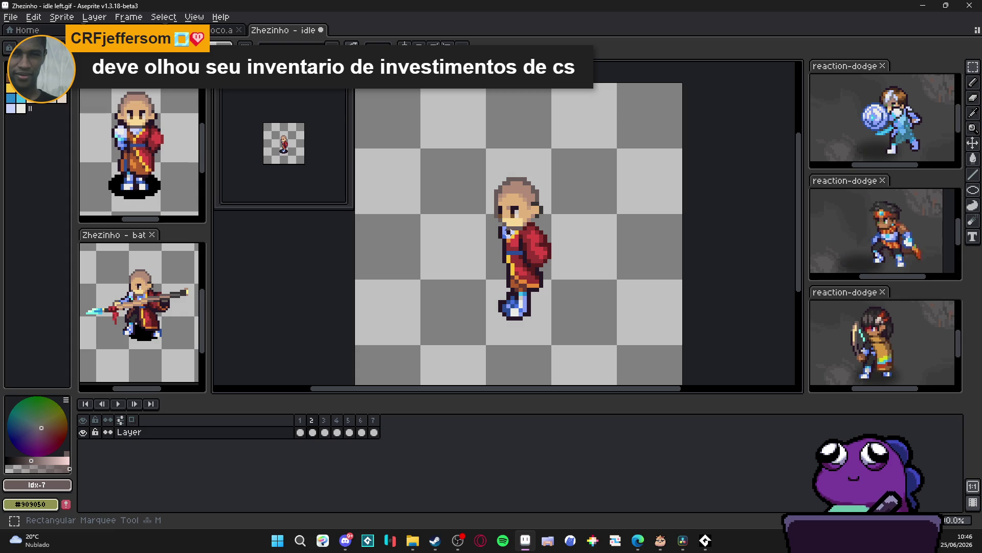
mouse_move(471, 162)
mouse_down()
mouse_move(563, 325)
mouse_move(542, 307)
mouse_move(544, 207)
mouse_up()
mouse_move(549, 322)
mouse_down()
mouse_move(504, 171)
mouse_move(495, 176)
mouse_up()
click(503, 318)
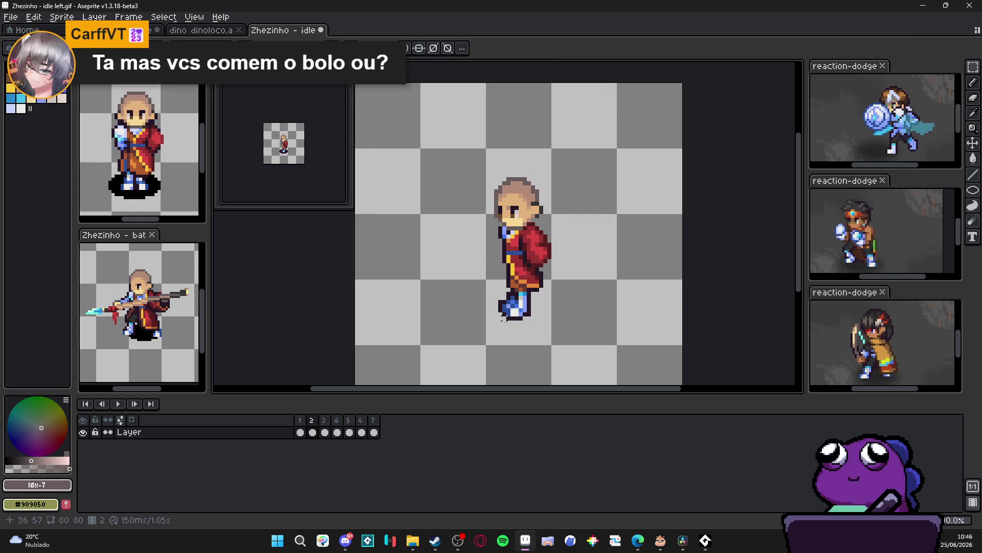
drag(502, 318, 554, 166)
scroll(522, 194, up, 3)
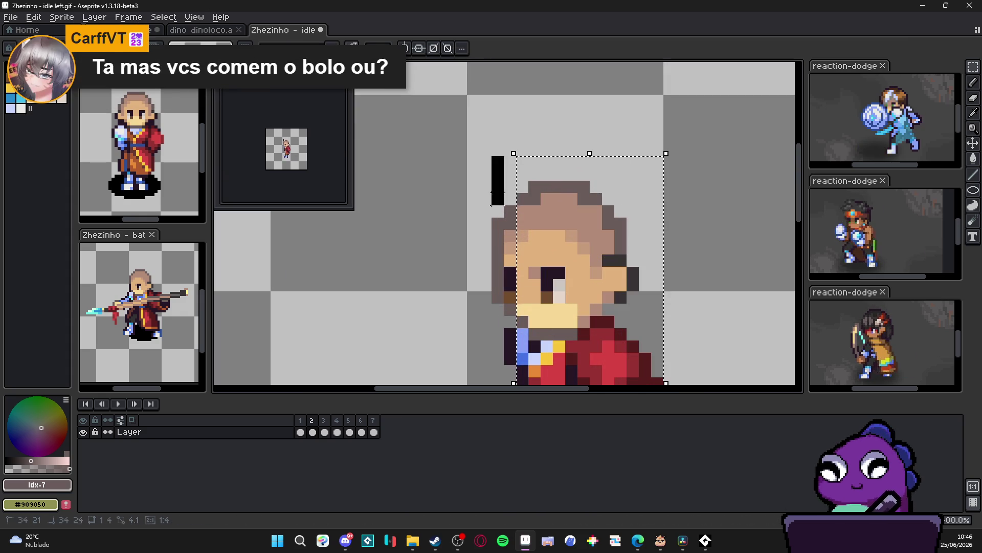
scroll(562, 230, down, 5)
scroll(529, 147, down, 3)
click(529, 147)
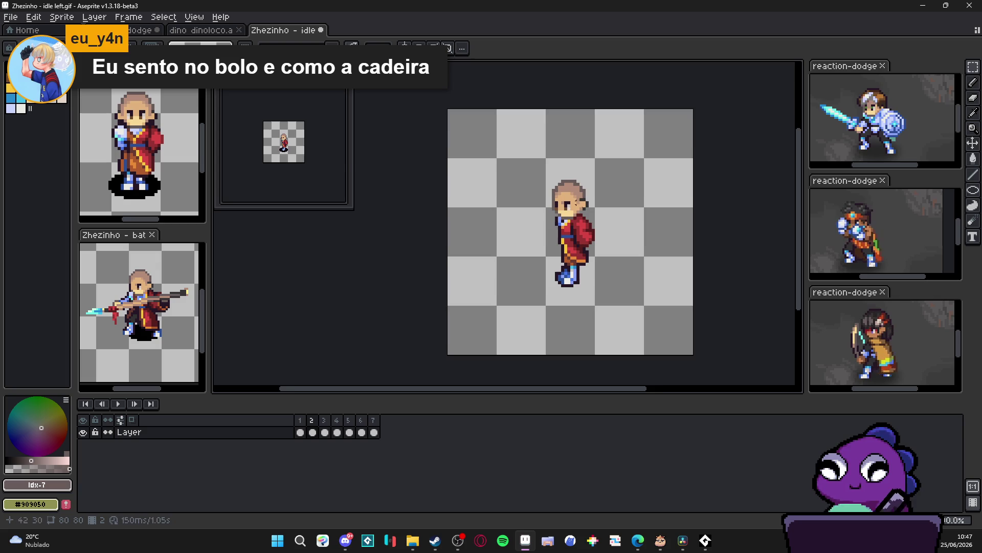
Copy the idle monk into reaction-dodge-zeh, backing out of a trial paste on frame 11.
drag(513, 181, 593, 301)
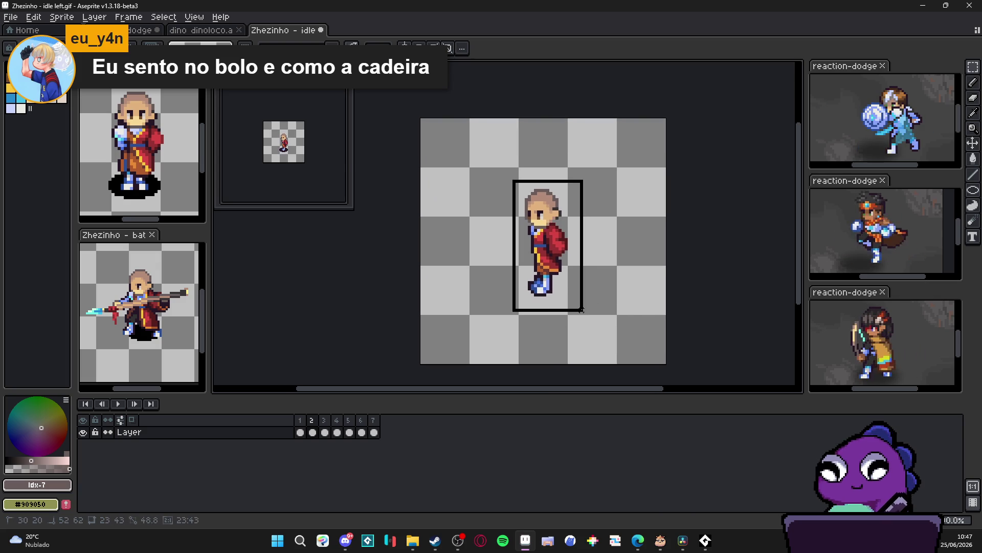
key(ctrl+c)
key(ctrl+shift+Tab)
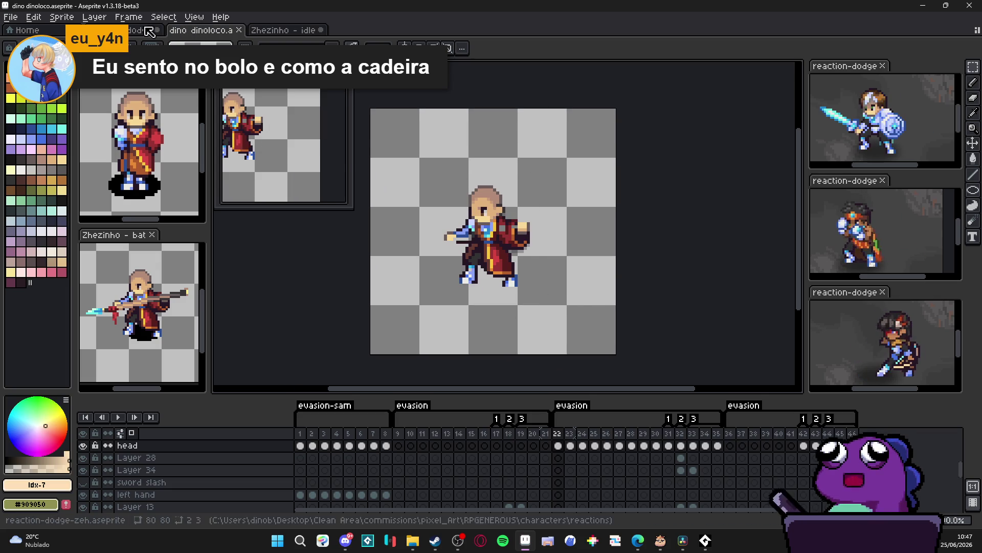
click(153, 30)
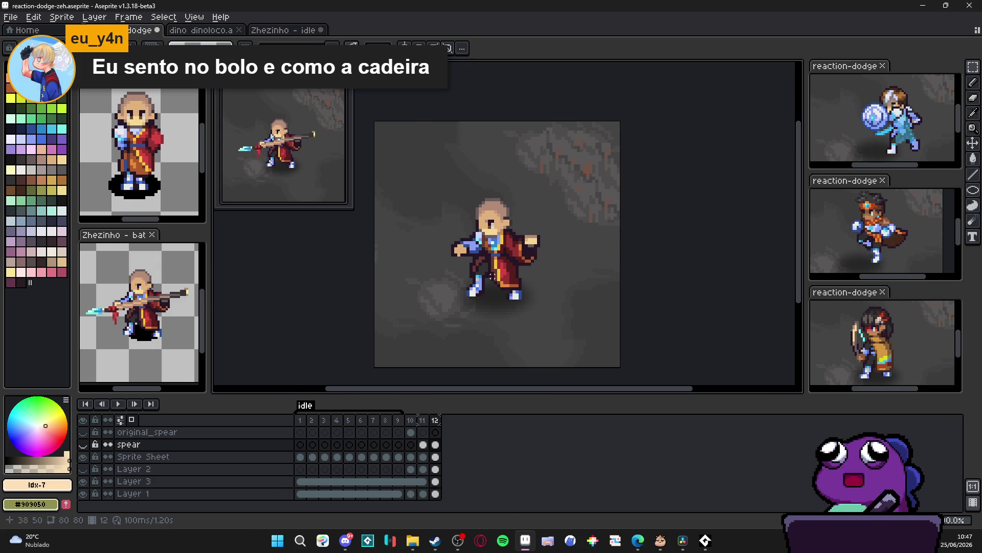
click(434, 457)
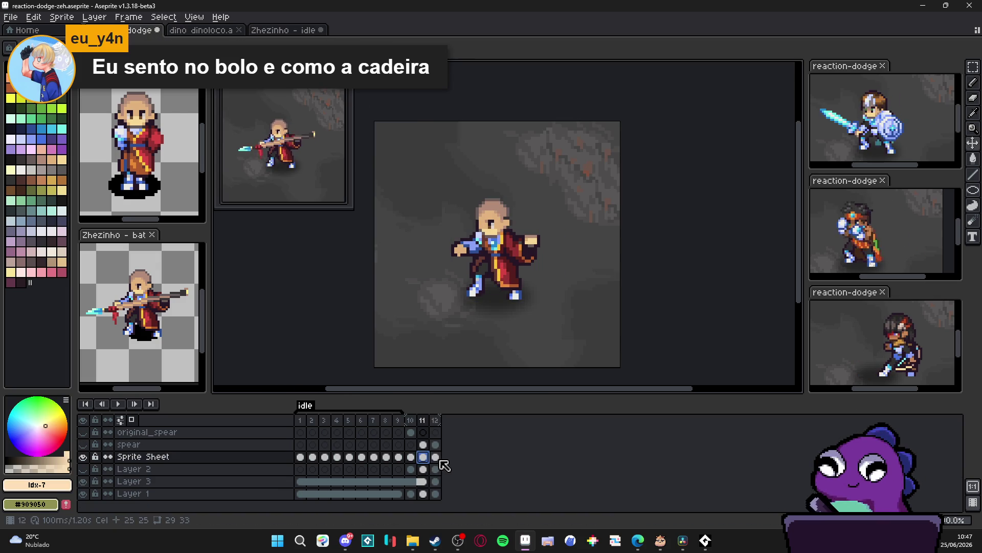
key(ctrl+v)
key(Return)
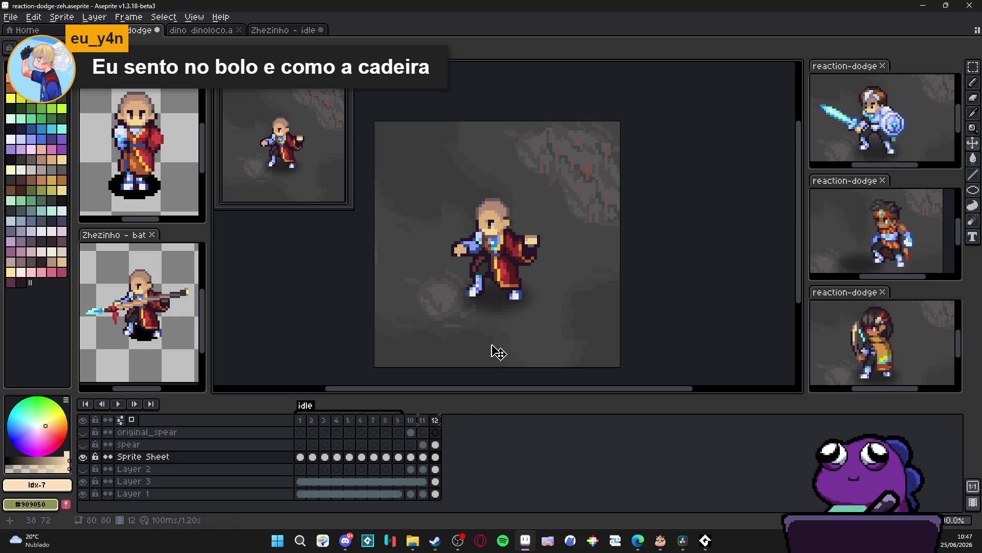
key(Return)
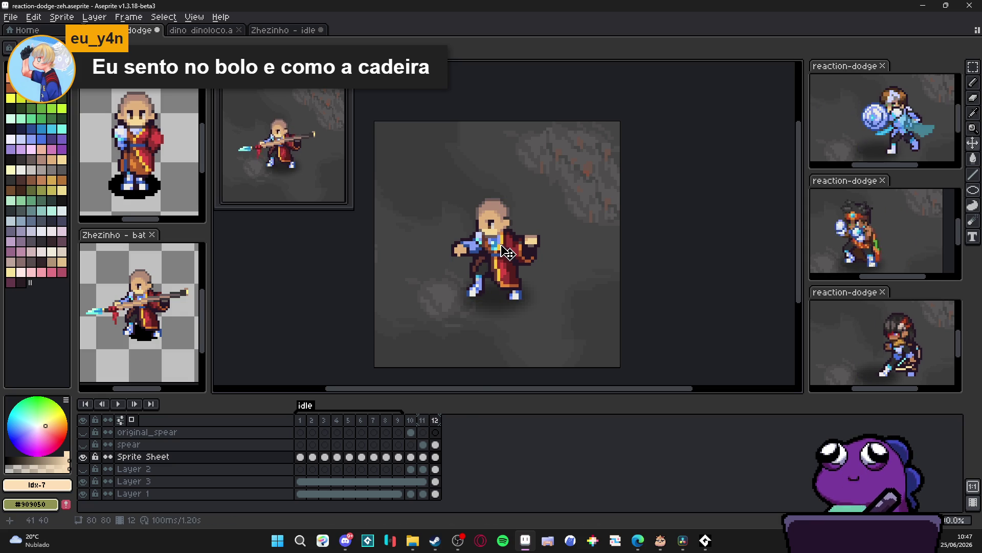
Clear frame 12's Sprite Sheet cel and paste the idle monk centred above the shadow.
click(435, 457)
key(Delete)
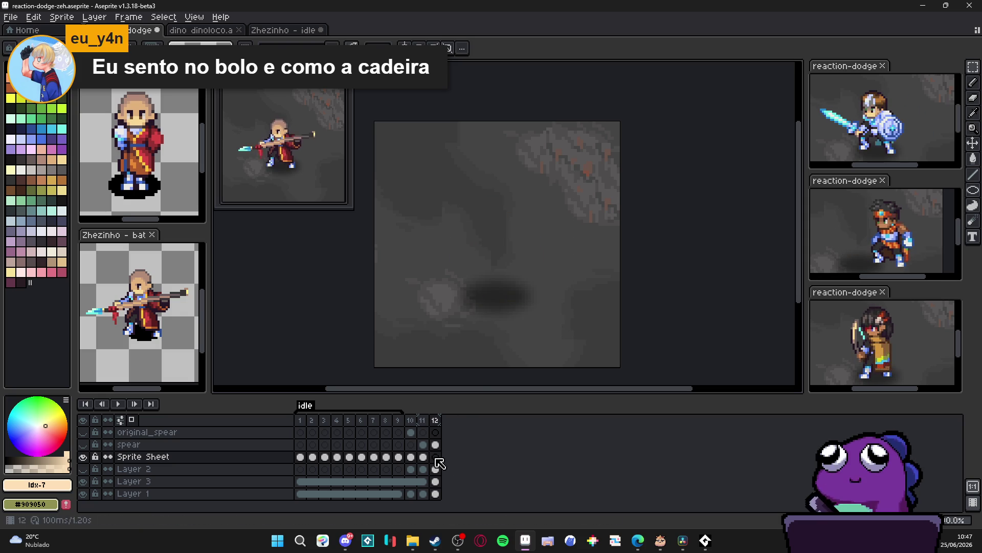
key(ctrl+v)
drag(494, 281, 528, 279)
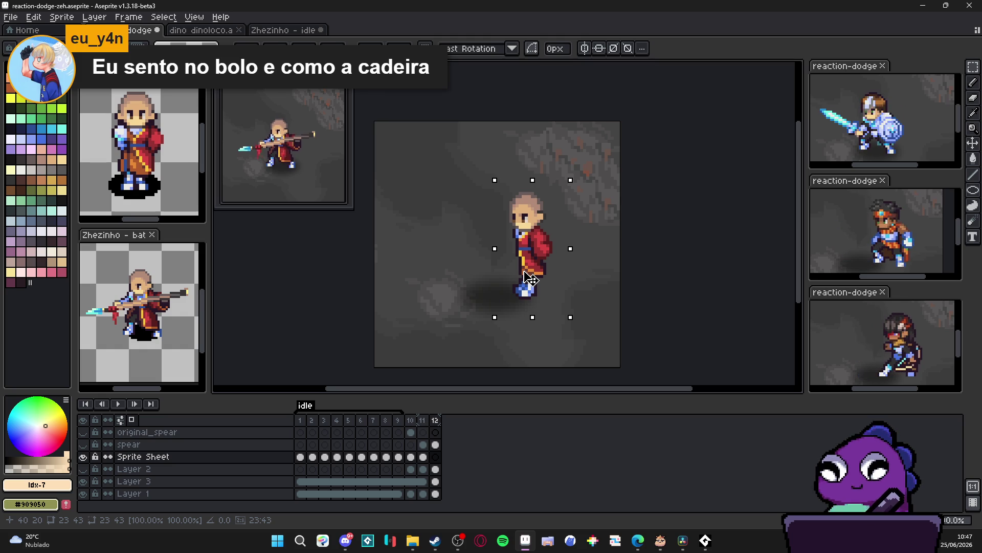
key(Return)
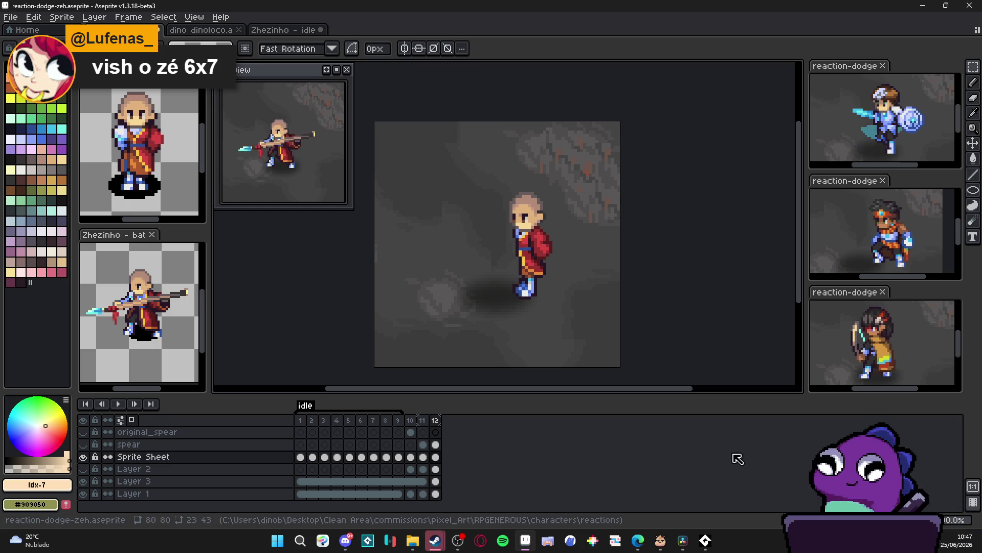
click(423, 420)
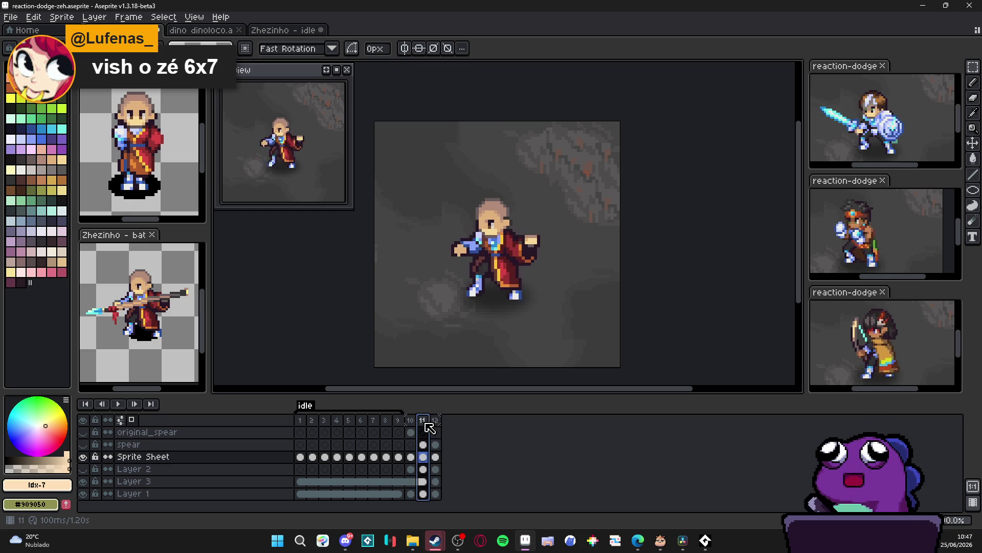
Compare the poses of frames 10, 11 and 12, ending on frame 11.
click(436, 421)
click(411, 420)
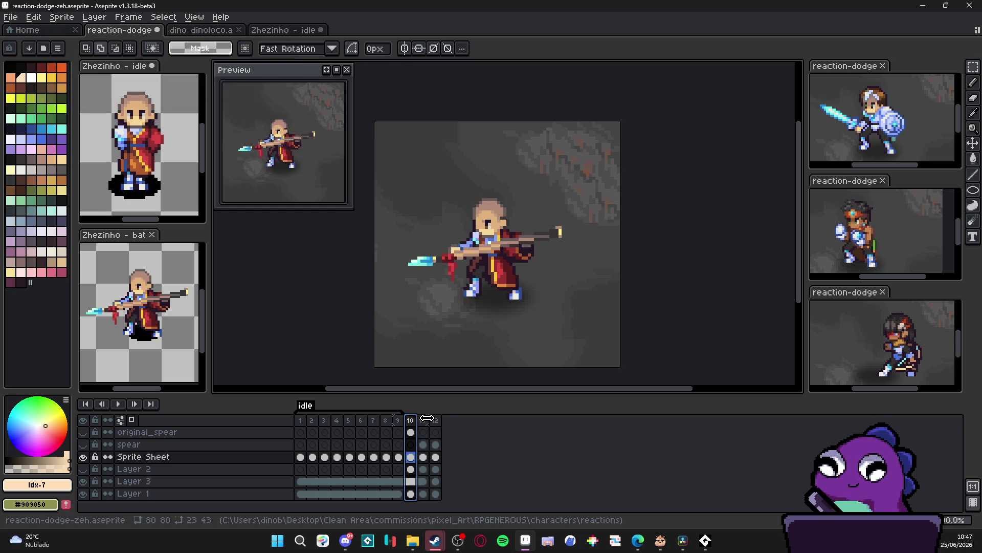
click(428, 421)
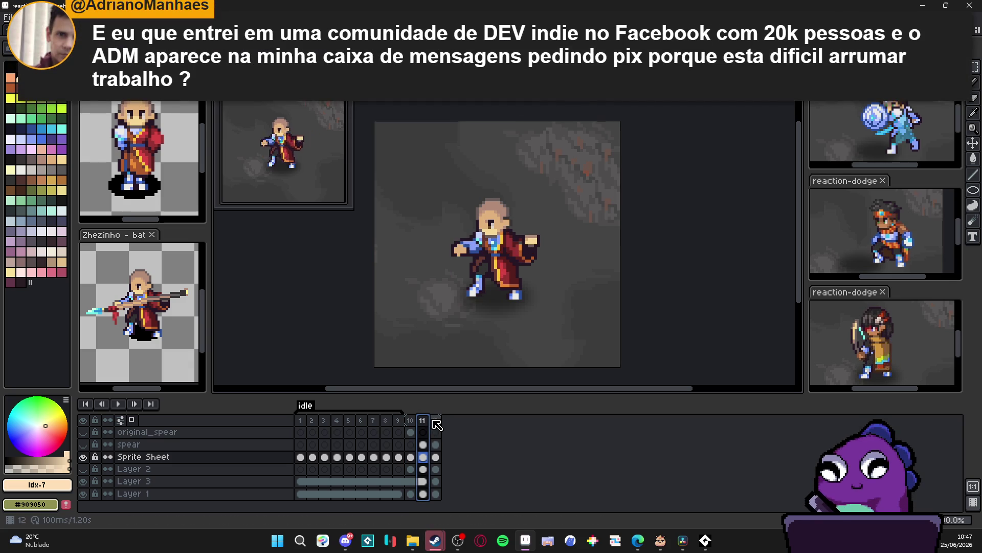
click(439, 421)
click(423, 421)
scroll(545, 251, up, 3)
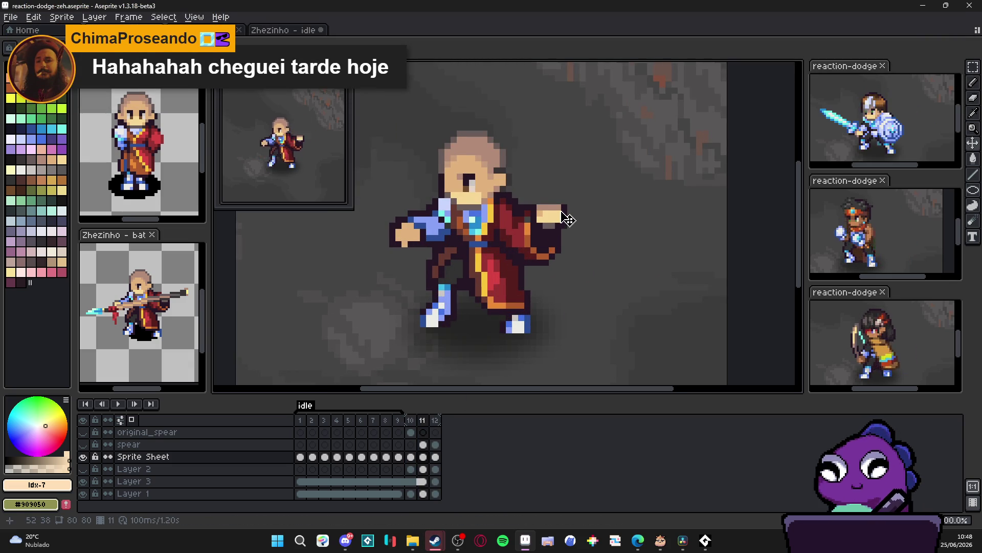
scroll(567, 219, up, 1)
scroll(563, 215, down, 1)
scroll(553, 200, up, 1)
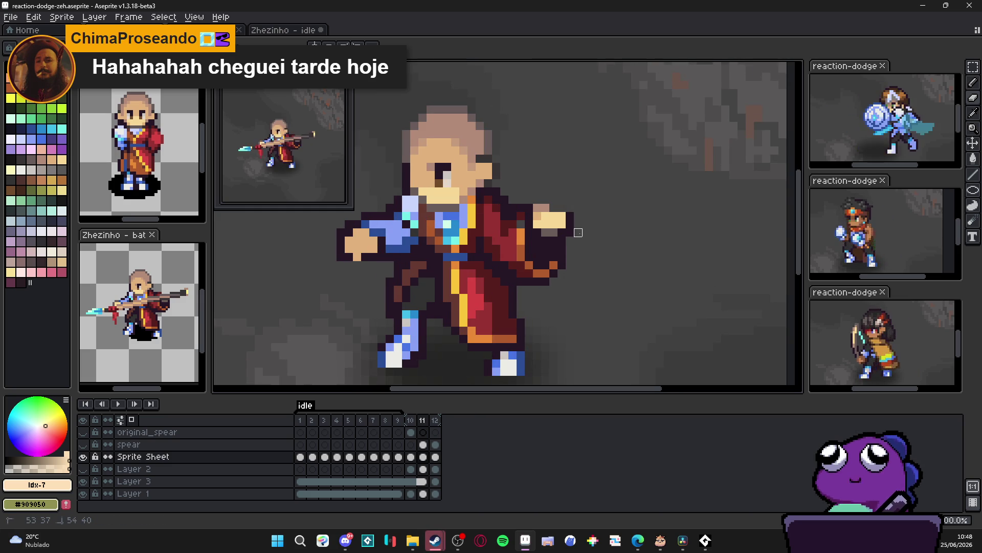
Pencil dark #261726 outline pixels over the hand to reshape the fist.
key(b)
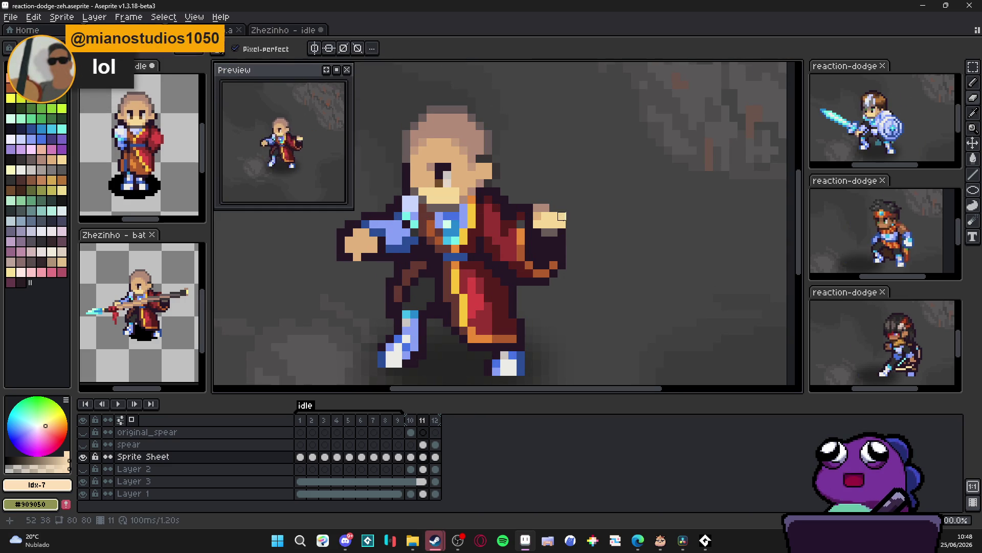
alt+click(563, 232)
click(563, 217)
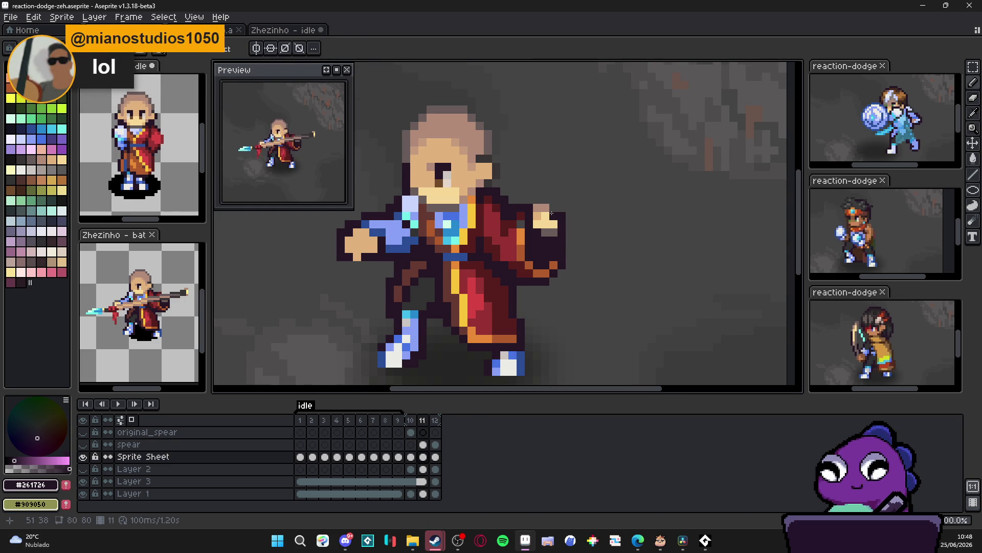
mouse_move(546, 217)
mouse_down()
mouse_move(551, 227)
mouse_move(543, 222)
mouse_up()
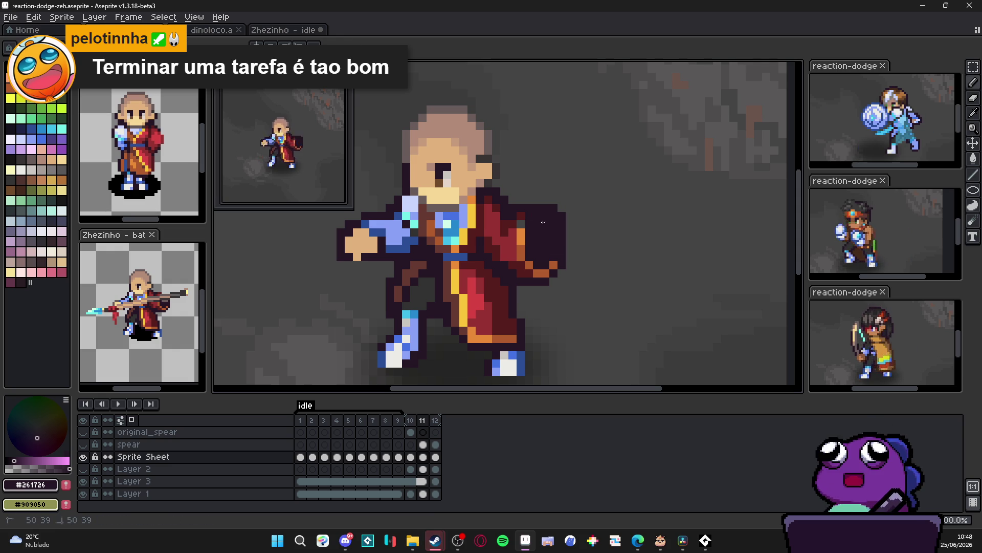
Paint a brown-orange column down the shield's right edge and marquee the 7×10 shield.
alt+click(529, 213)
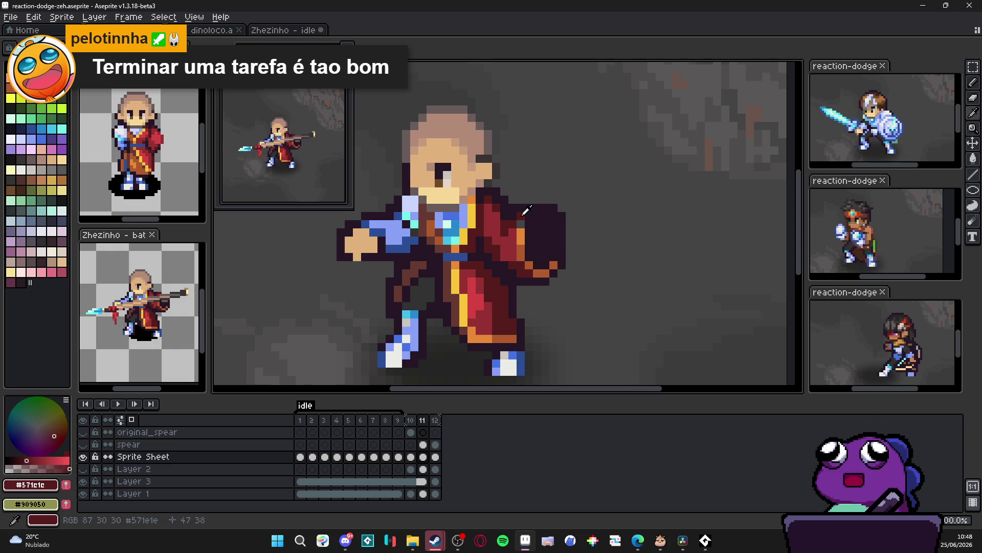
alt+click(554, 217)
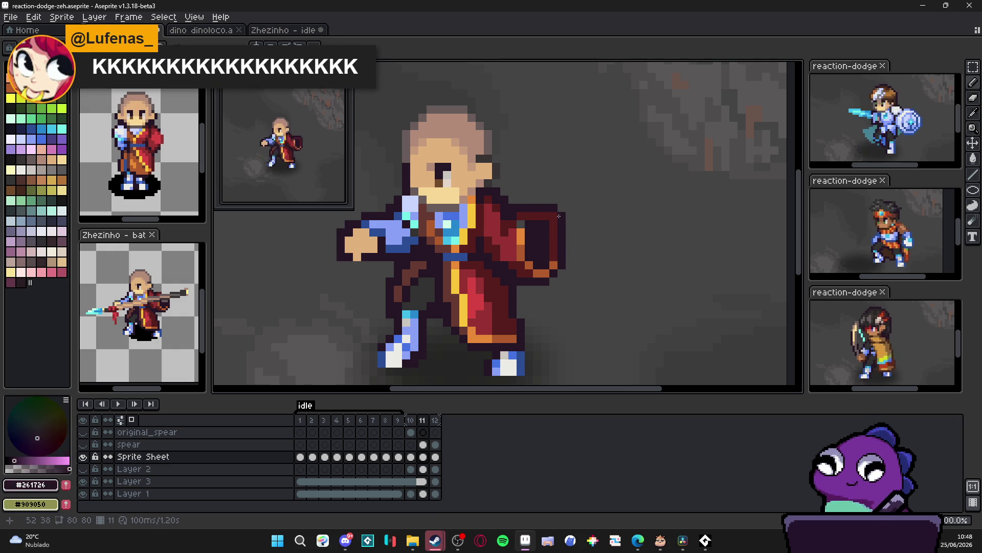
scroll(554, 217, down, 2)
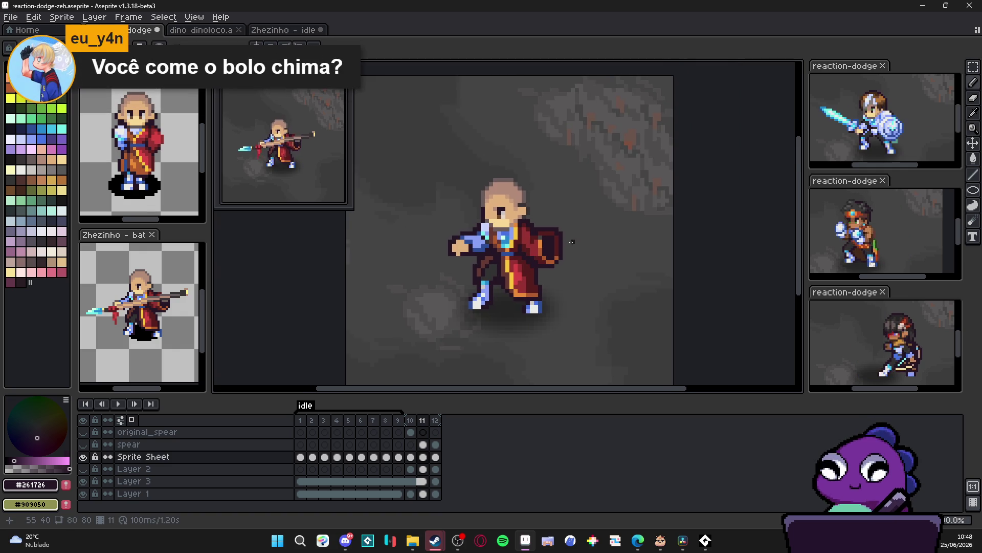
scroll(573, 242, up, 2)
alt+click(522, 235)
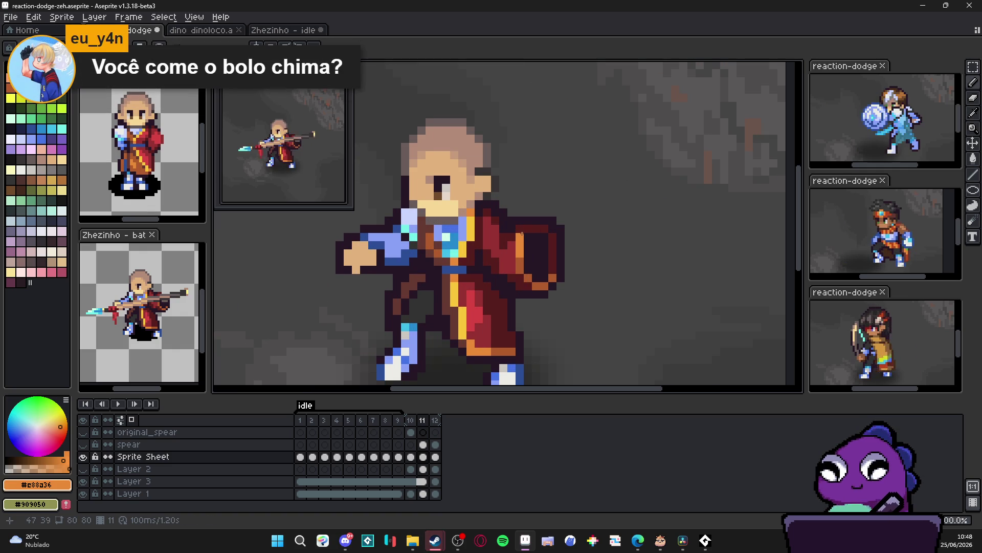
alt+click(555, 276)
drag(553, 266, 555, 237)
scroll(569, 263, down, 3)
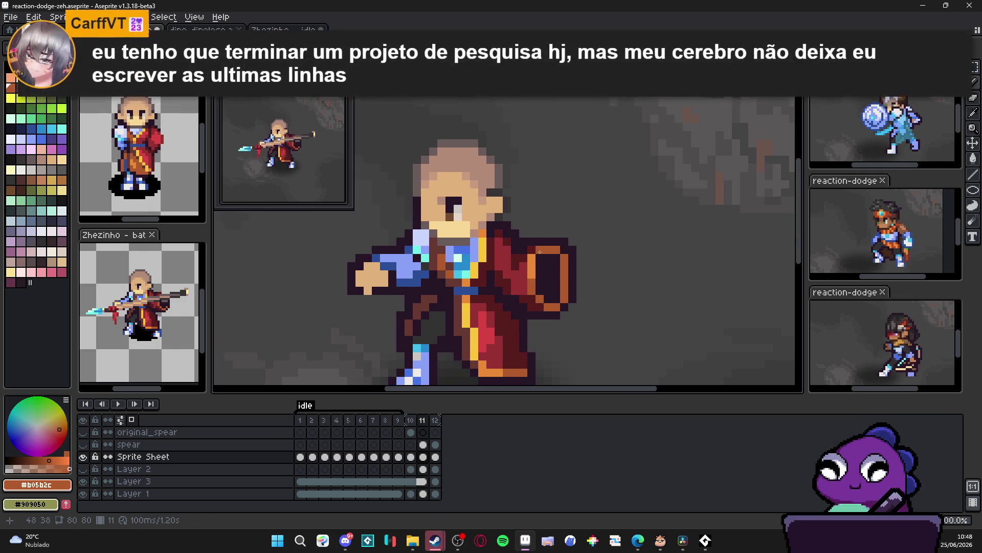
scroll(569, 264, up, 2)
key(m)
drag(556, 239, 515, 297)
Show the spear layer and undo the stray pencil and eraser strokes.
key(ctrl+d)
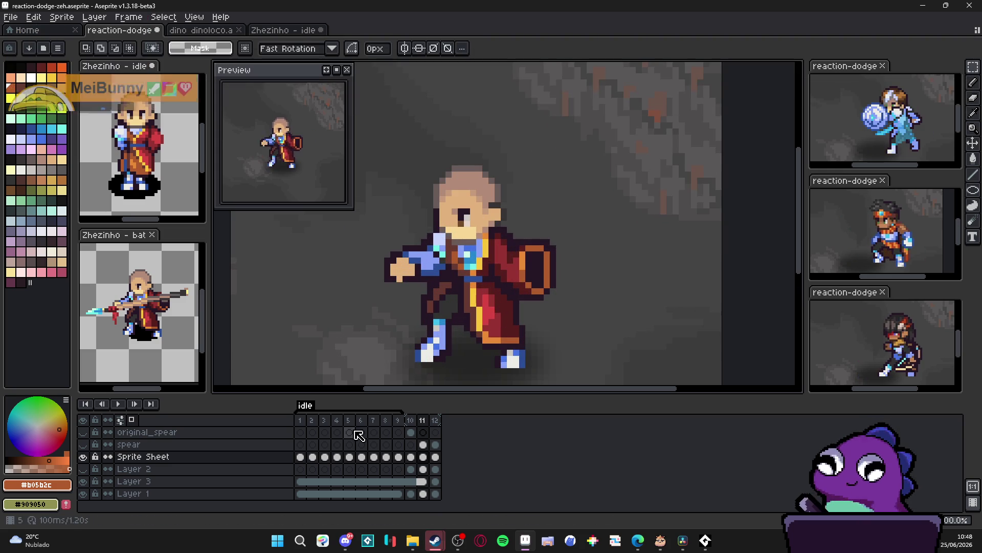
click(83, 444)
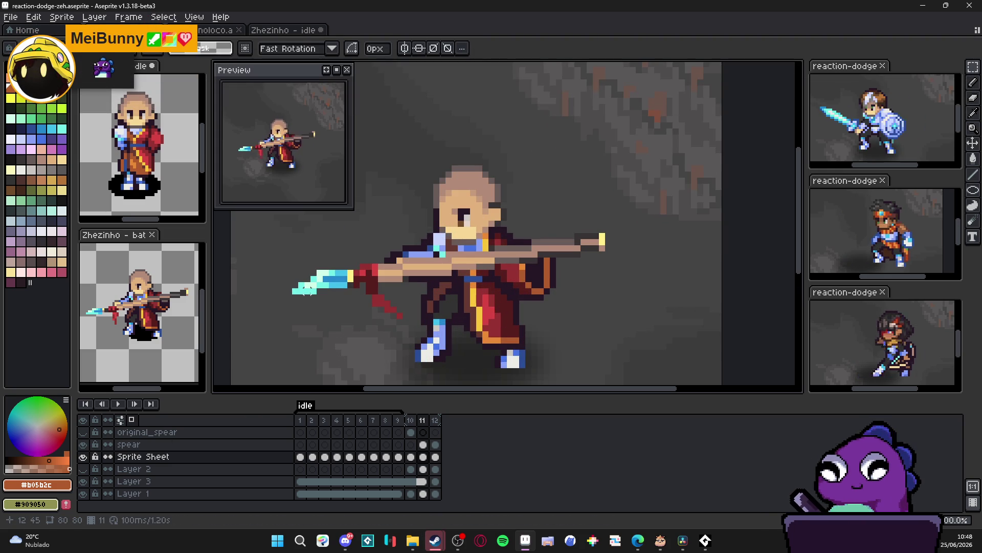
key(ctrl+z)
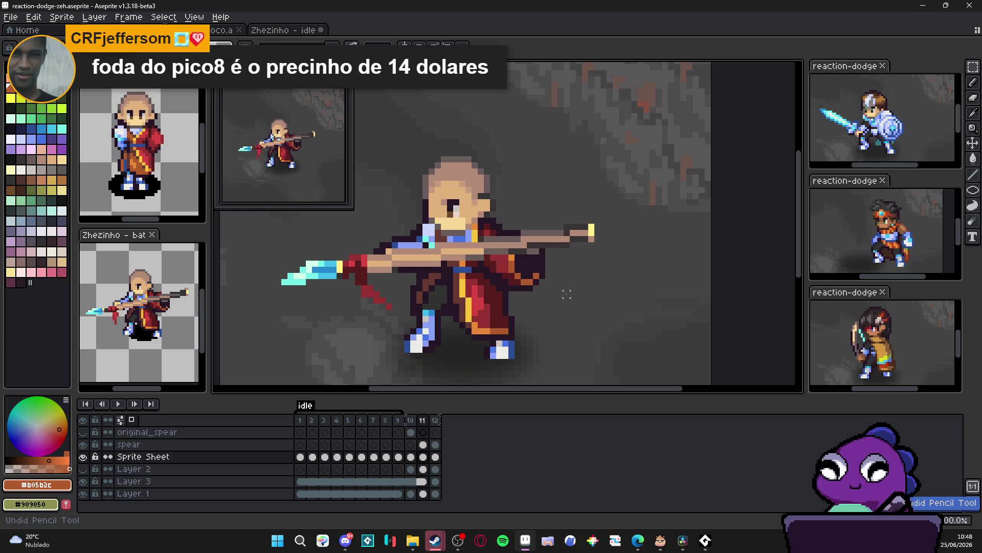
key(ctrl+z)
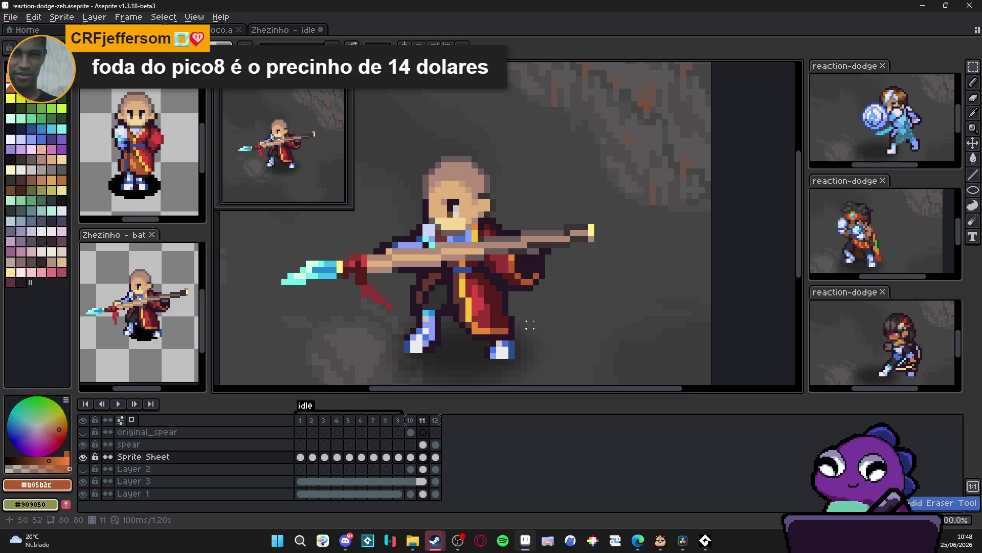
key(ctrl+z)
key(ctrl+y)
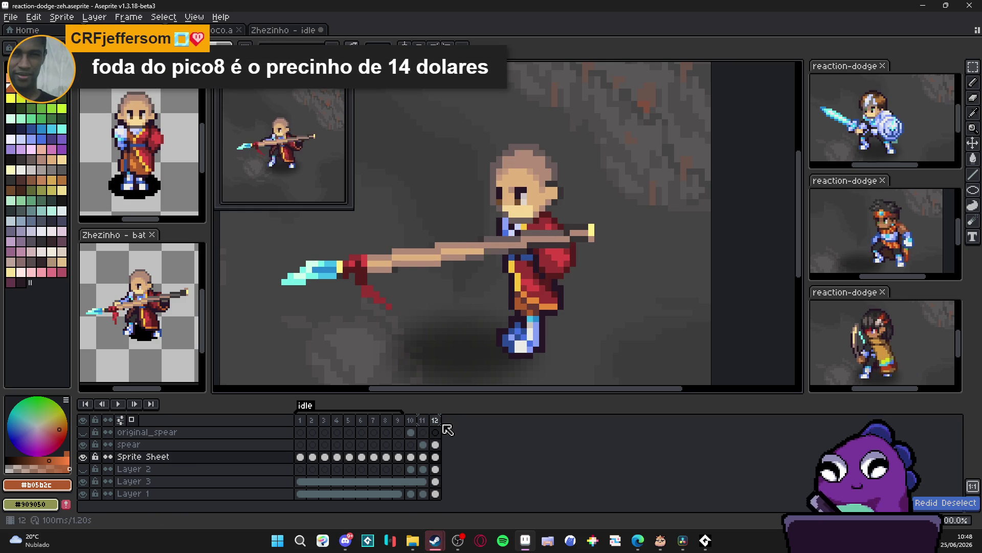
Delete the spear cel from frame 12, then compare against frame 11's spear thrust.
key(ctrl)
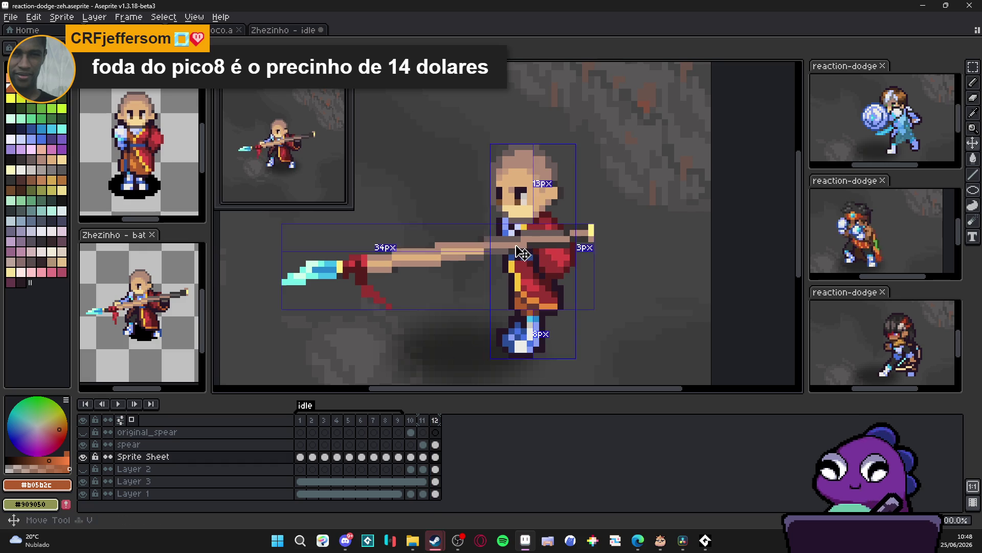
ctrl+click(522, 252)
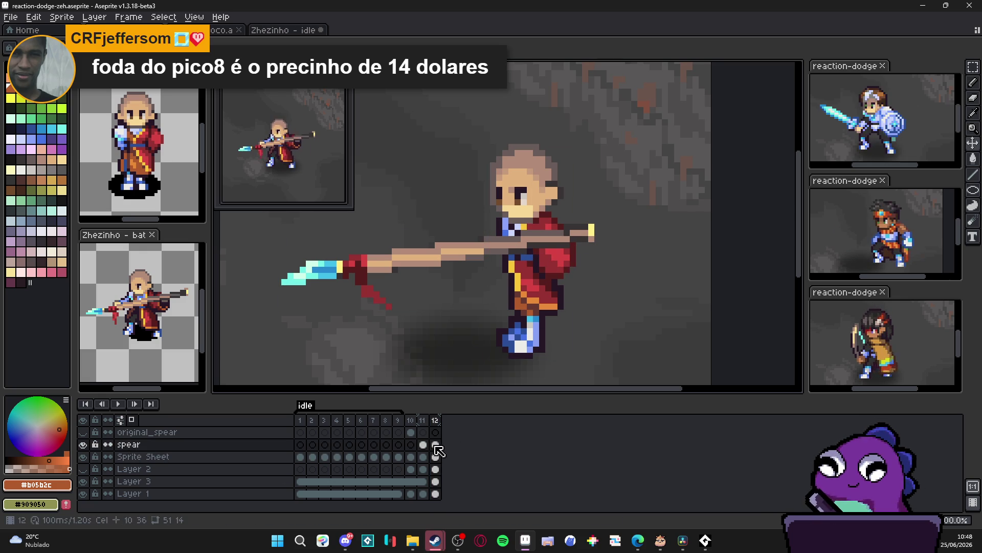
click(436, 445)
key(Delete)
ctrl+click(538, 296)
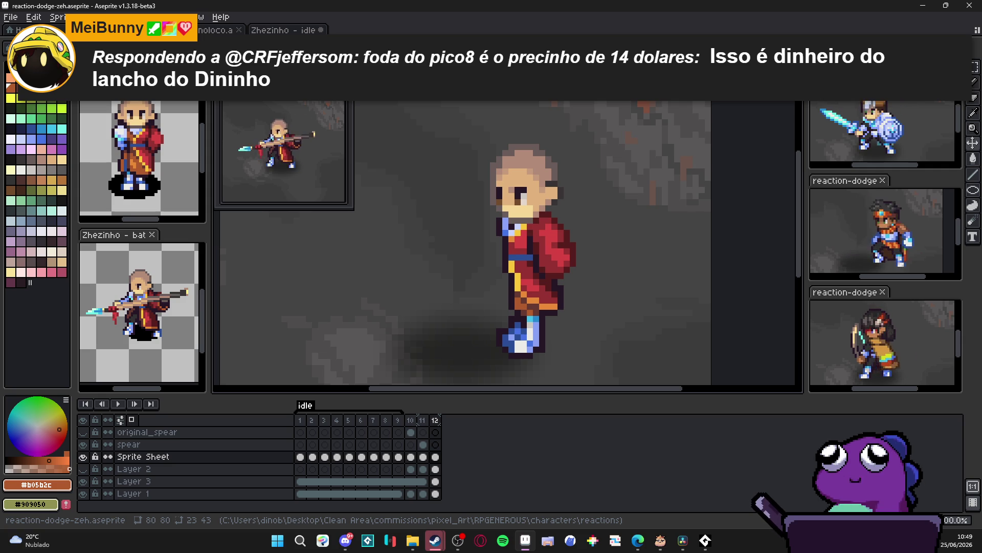
click(427, 424)
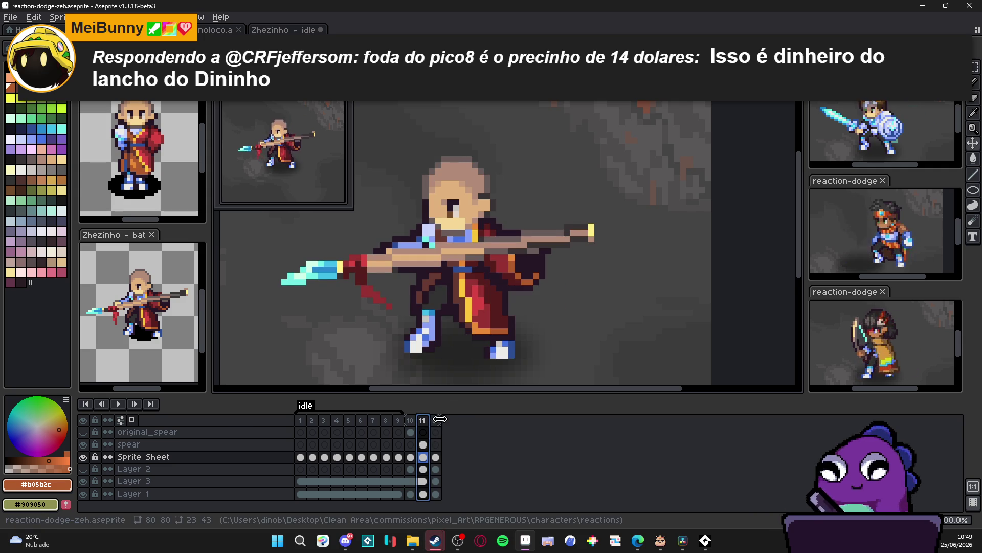
click(436, 421)
Paste the shield into frame 12 and place it to the monk's right.
key(ctrl+v)
mouse_move(569, 272)
mouse_down()
mouse_move(627, 260)
mouse_move(559, 272)
mouse_move(623, 263)
mouse_move(637, 251)
mouse_up()
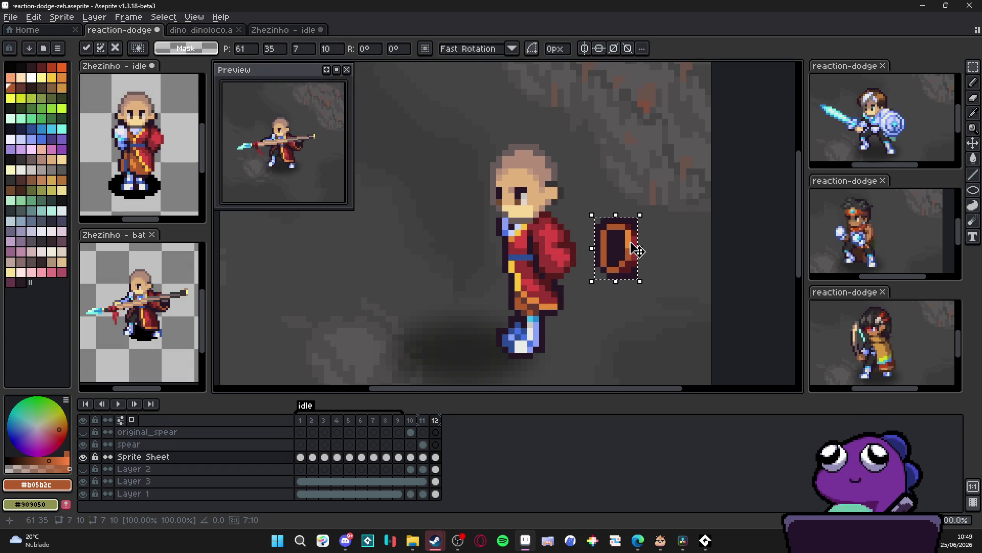
key(Return)
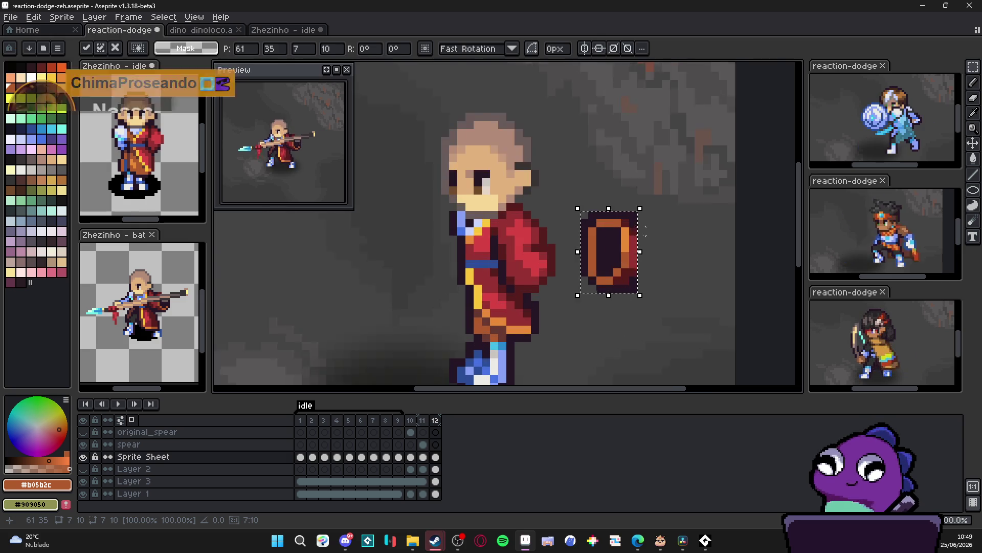
scroll(641, 238, up, 2)
Darken the shield's top-right and lower-right outline corners, then select the whole shield.
key(b)
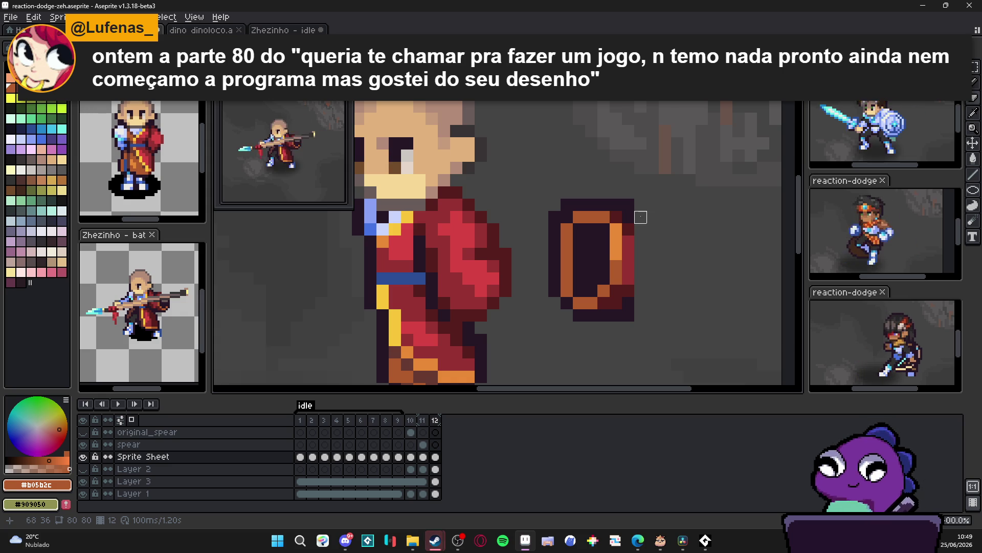
alt+click(621, 210)
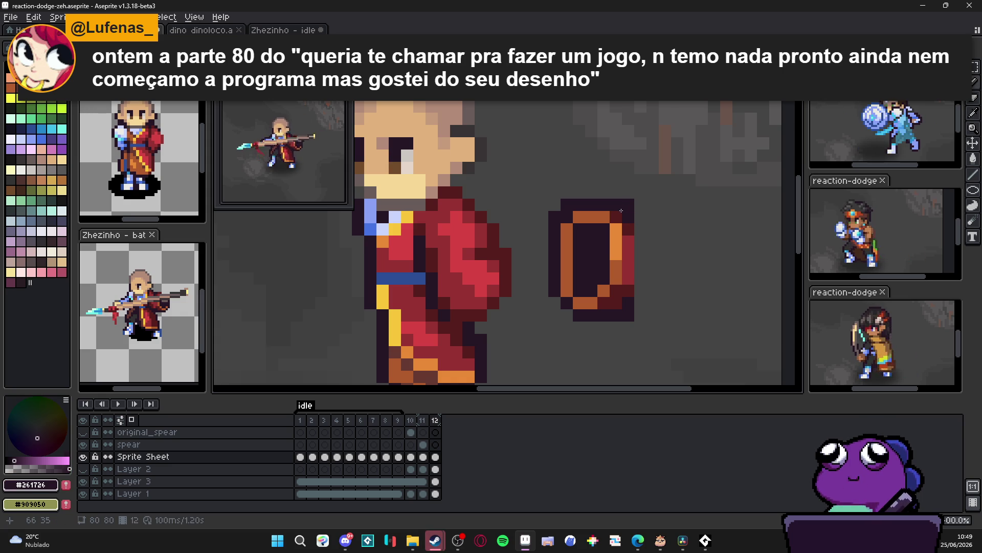
click(624, 209)
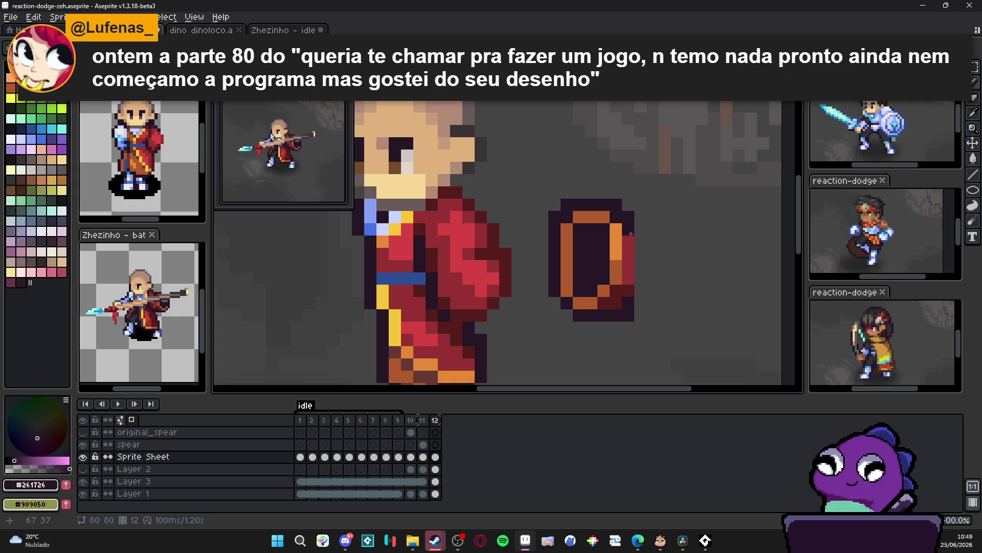
click(615, 290)
click(604, 303)
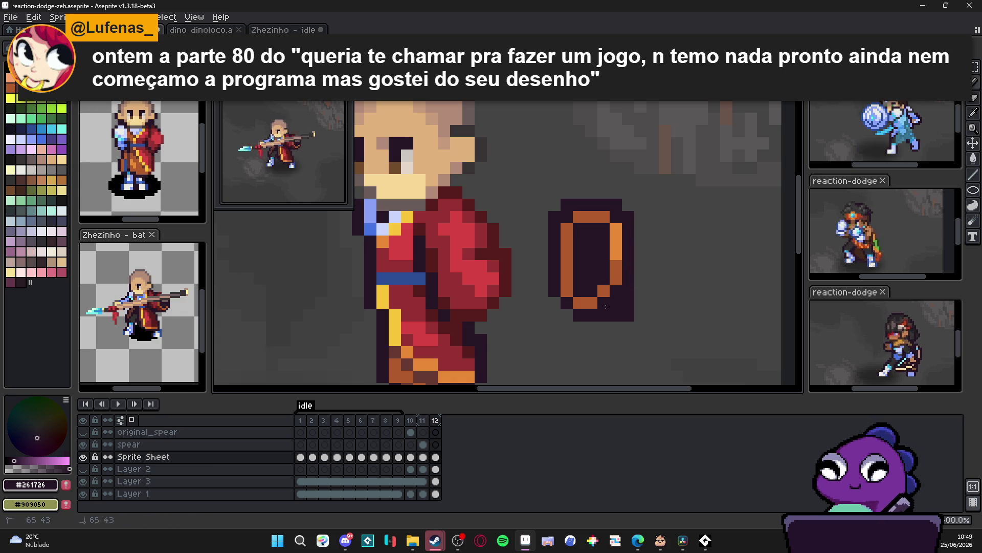
alt+click(602, 297)
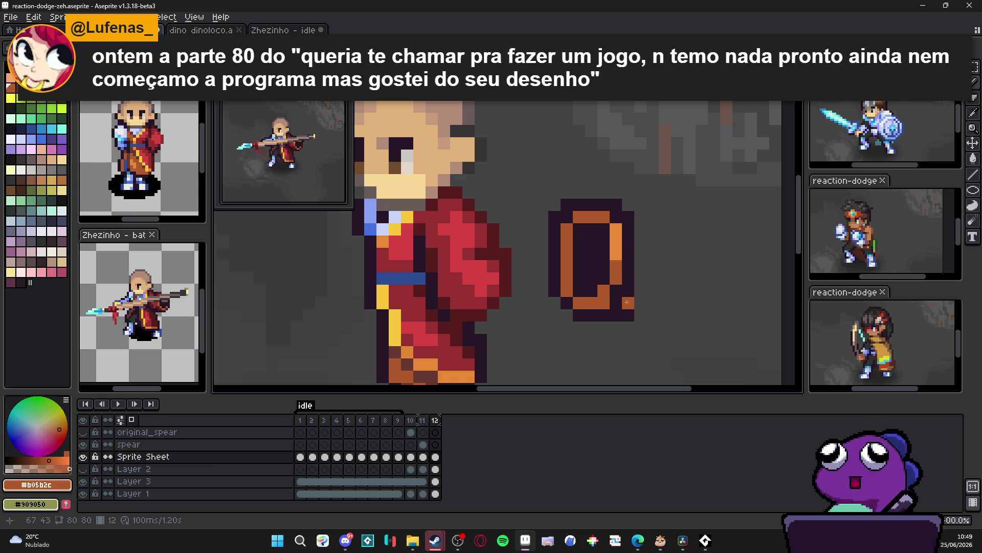
scroll(630, 302, down, 2)
key(m)
mouse_move(629, 257)
mouse_down()
mouse_move(596, 288)
mouse_move(593, 308)
mouse_move(576, 302)
mouse_move(539, 314)
mouse_up()
Extend the robe's back edge with dark red pixels.
key(ctrl+d)
scroll(556, 291, up, 3)
alt+click(543, 254)
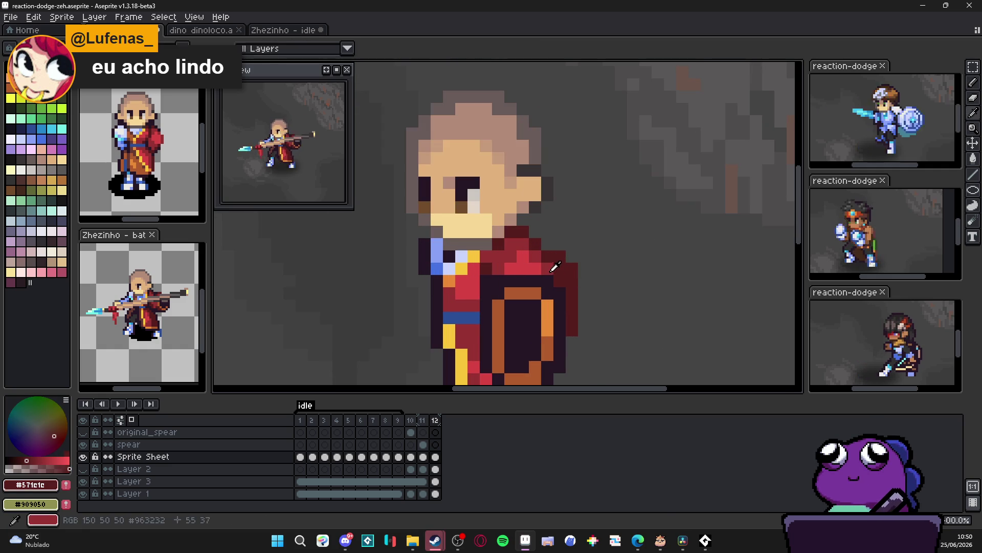
alt+click(552, 267)
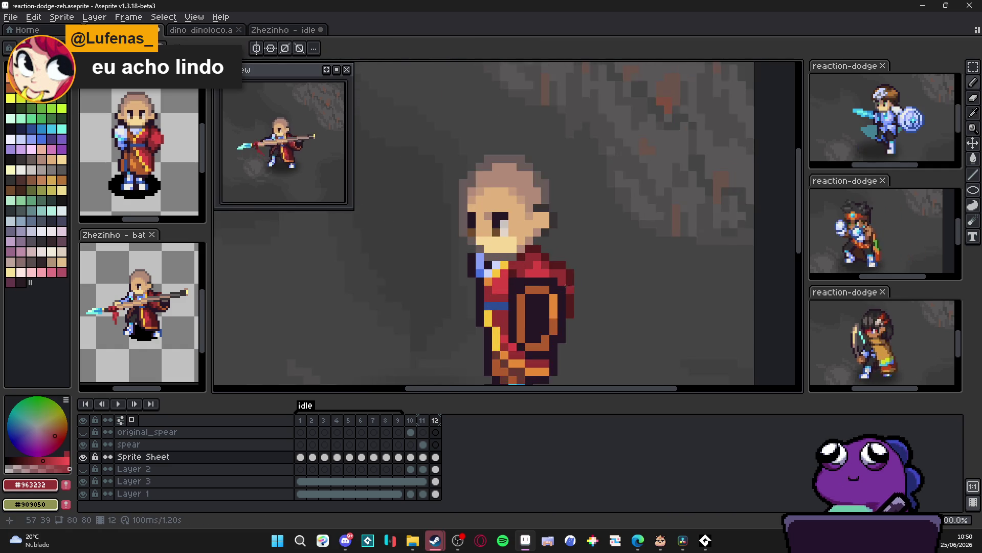
alt+click(568, 256)
key(e)
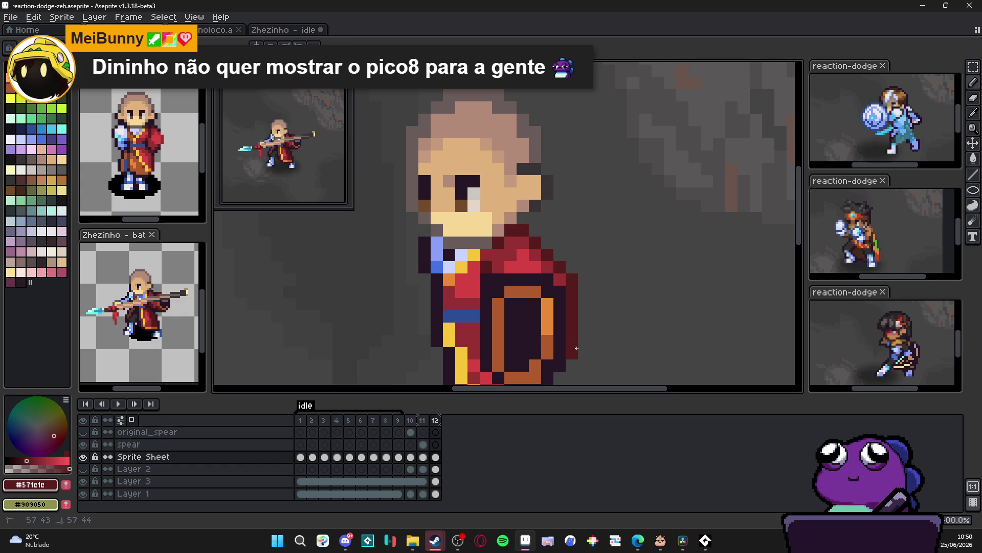
scroll(578, 307, down, 3)
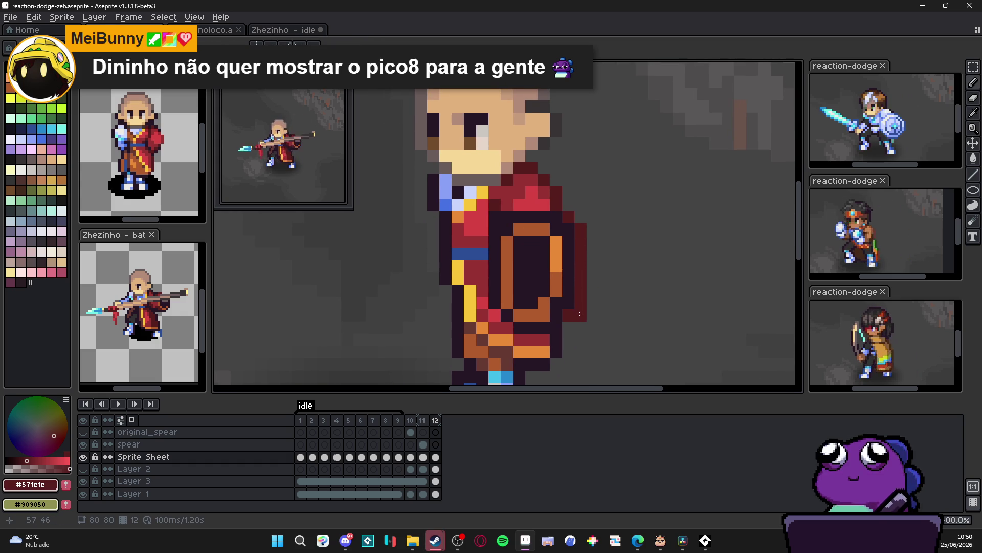
drag(591, 302, 592, 263)
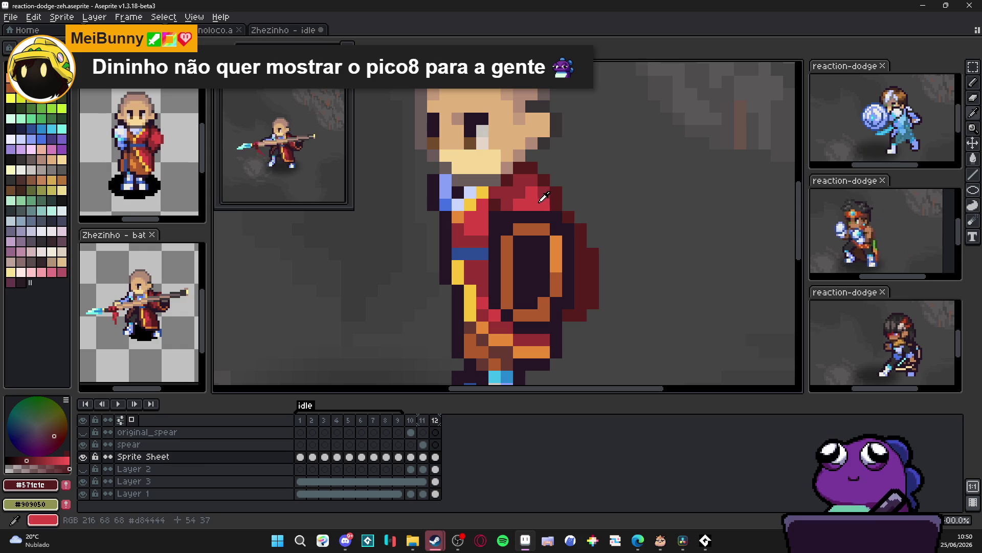
Add a lighter red #963232 pixel on the robe shoulder and more dark red cloak pixels.
alt+click(543, 197)
click(575, 262)
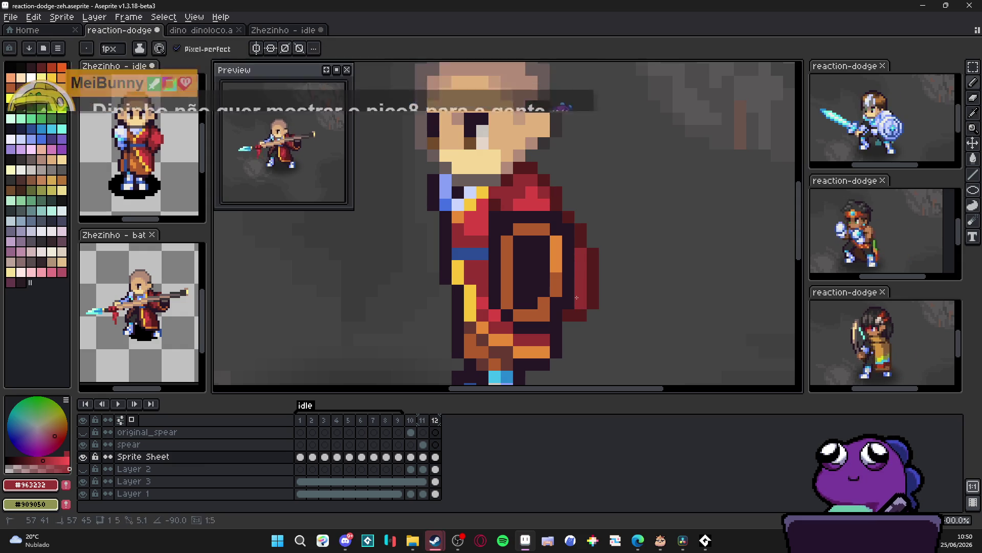
scroll(581, 276, down, 2)
scroll(584, 296, up, 2)
alt+click(584, 296)
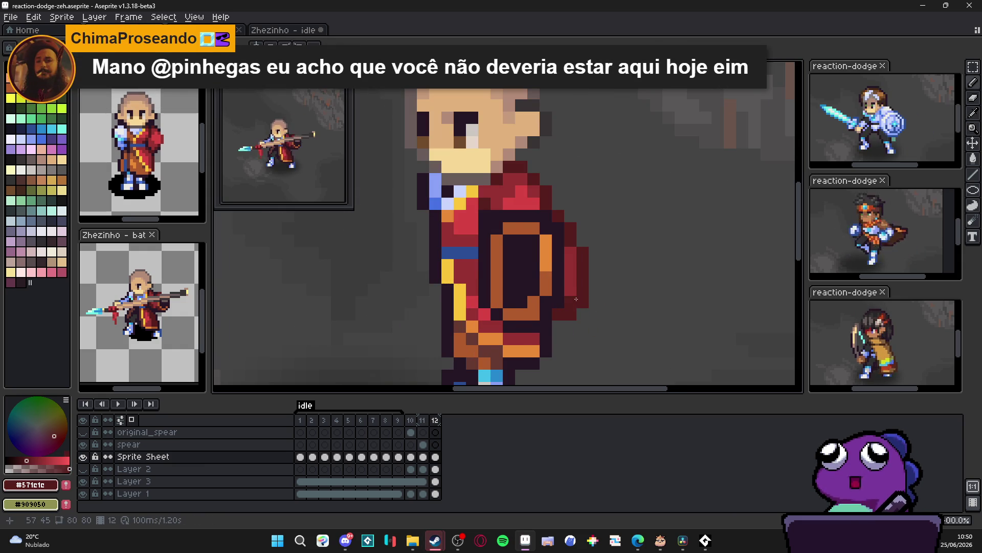
scroll(569, 315, down, 2)
scroll(569, 316, down, 1)
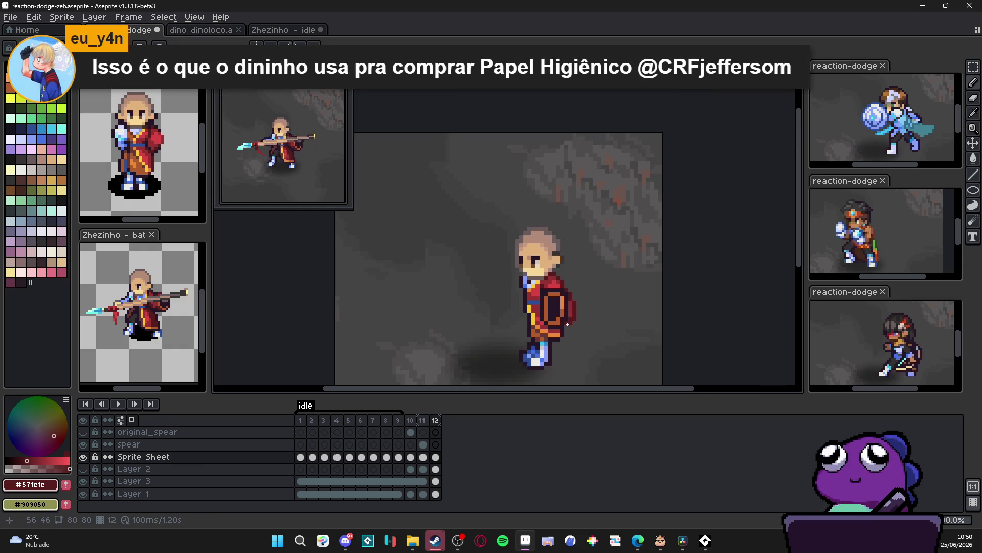
drag(567, 323, 558, 302)
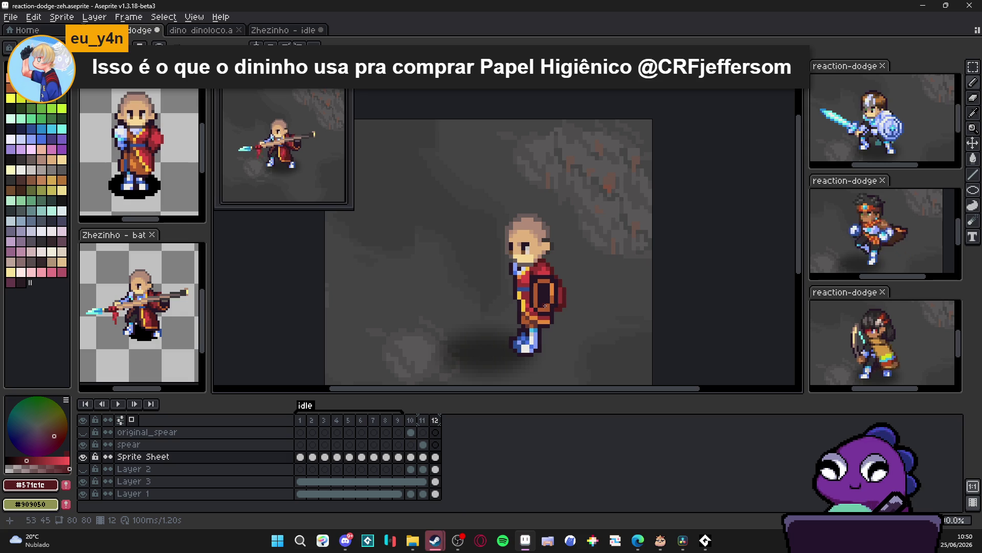
scroll(543, 303, up, 1)
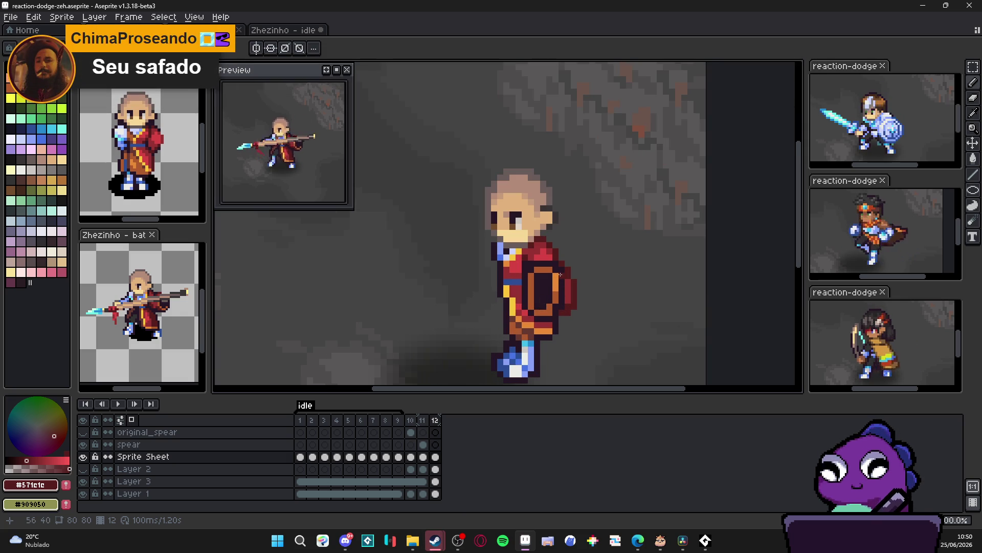
scroll(560, 275, up, 2)
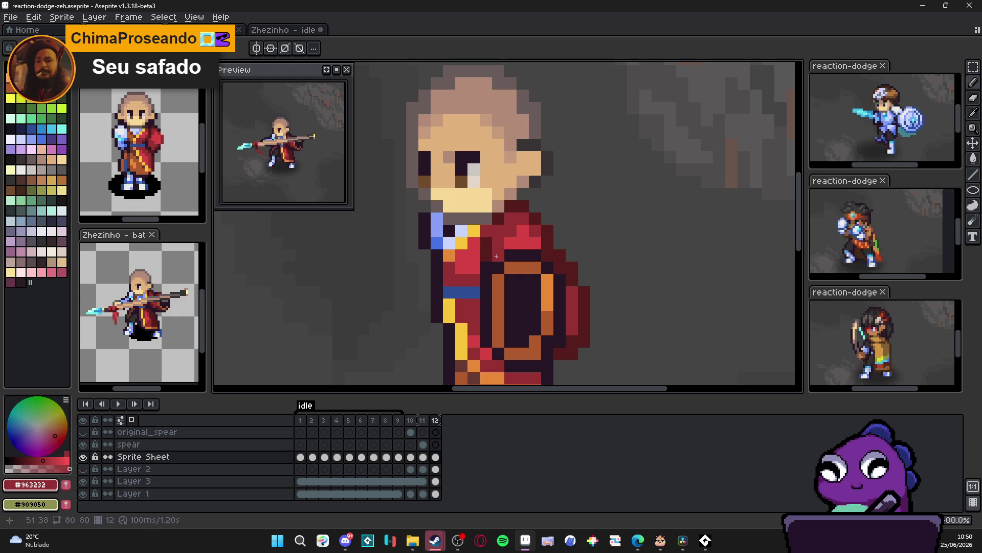
scroll(532, 291, down, 3)
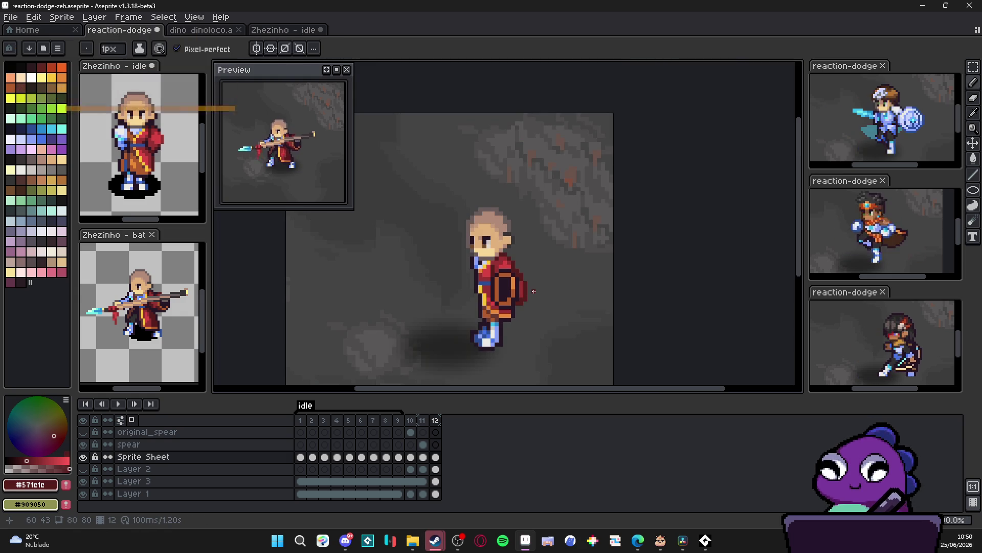
scroll(533, 291, up, 1)
scroll(533, 291, up, 2)
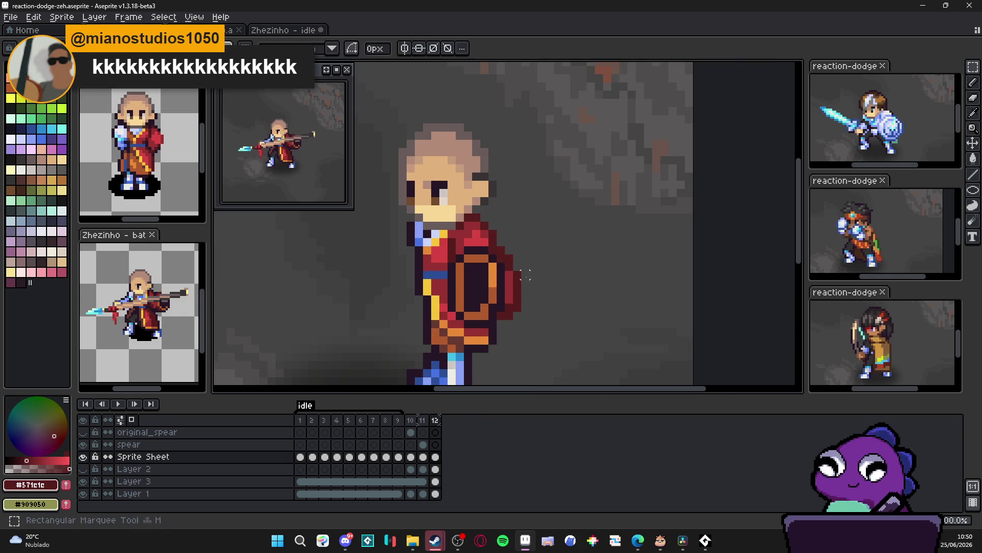
Select the cloak's right-edge pixels, nudge them left, and deselect.
key(m)
mouse_move(506, 266)
mouse_down()
mouse_move(522, 331)
mouse_move(500, 319)
mouse_up()
key(ctrl+d)
key(e)
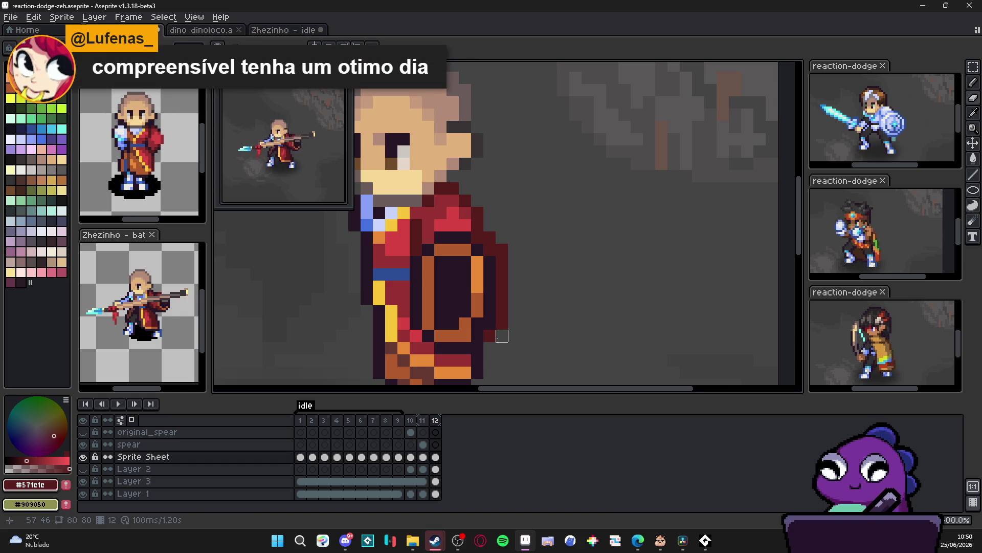
scroll(501, 336, down, 3)
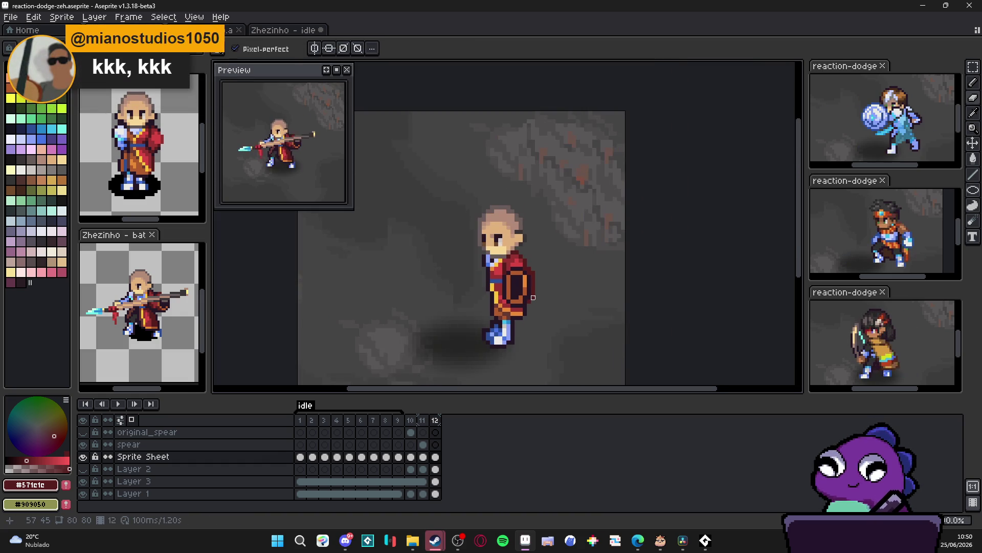
click(422, 420)
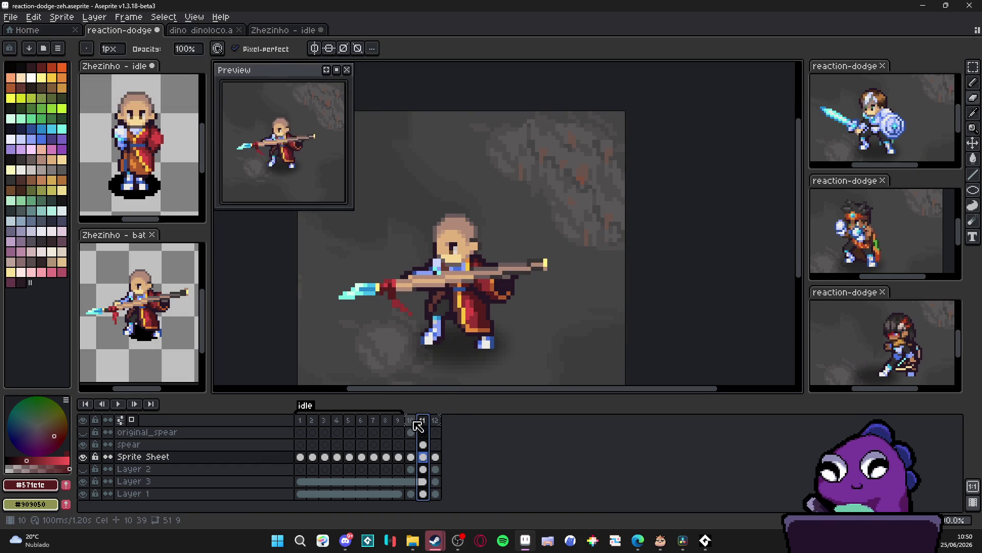
Compare frames 2 and 10 before returning to frame 12.
click(312, 420)
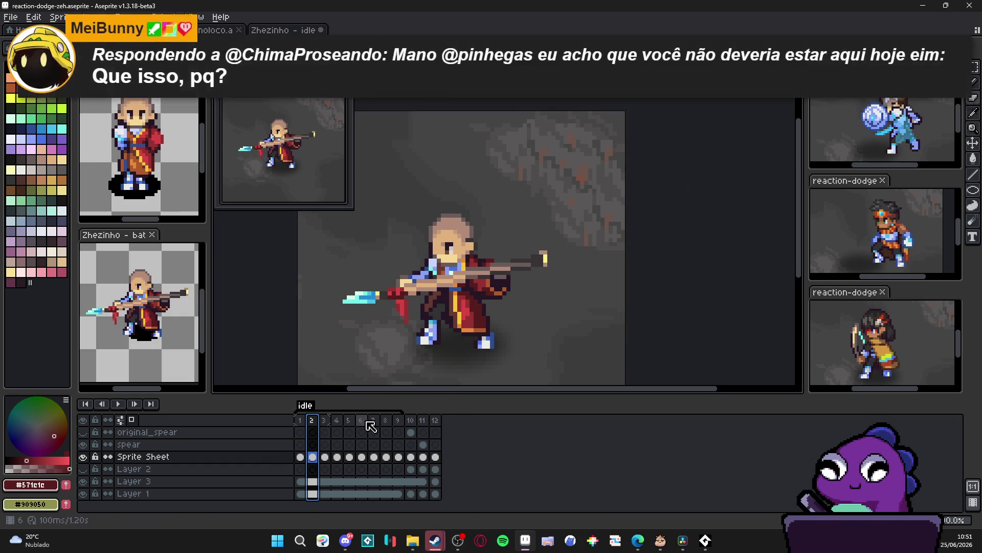
click(411, 421)
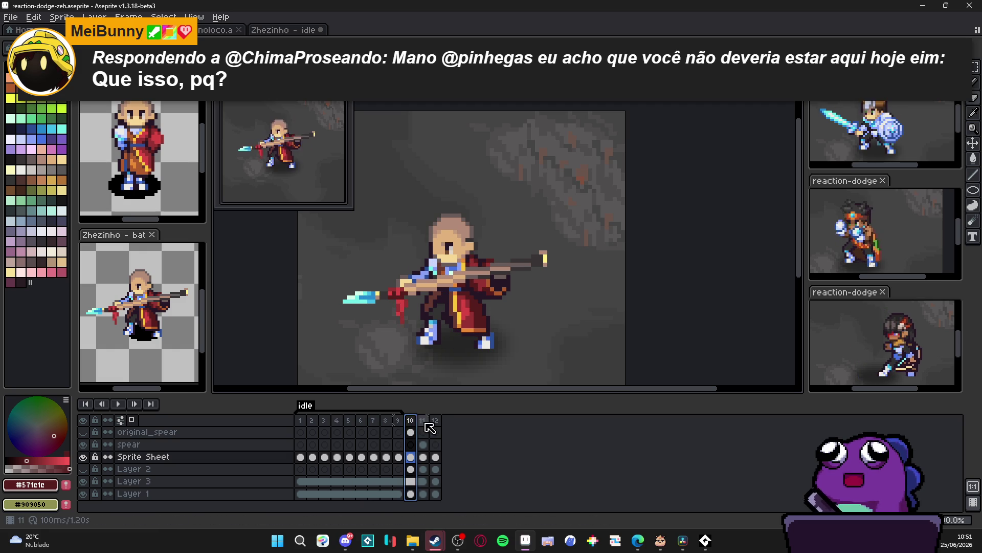
click(435, 420)
scroll(505, 292, up, 3)
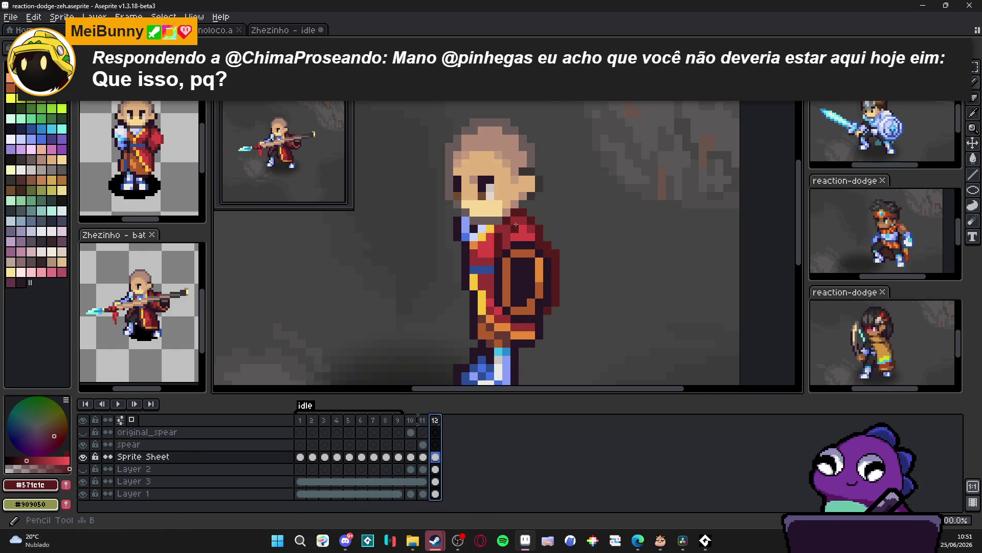
Eyedrop the skin tone and paint the hand patch on the chest, trimming the overshoot.
alt+click(491, 205)
drag(498, 263, 518, 280)
key(ctrl+z)
click(523, 261)
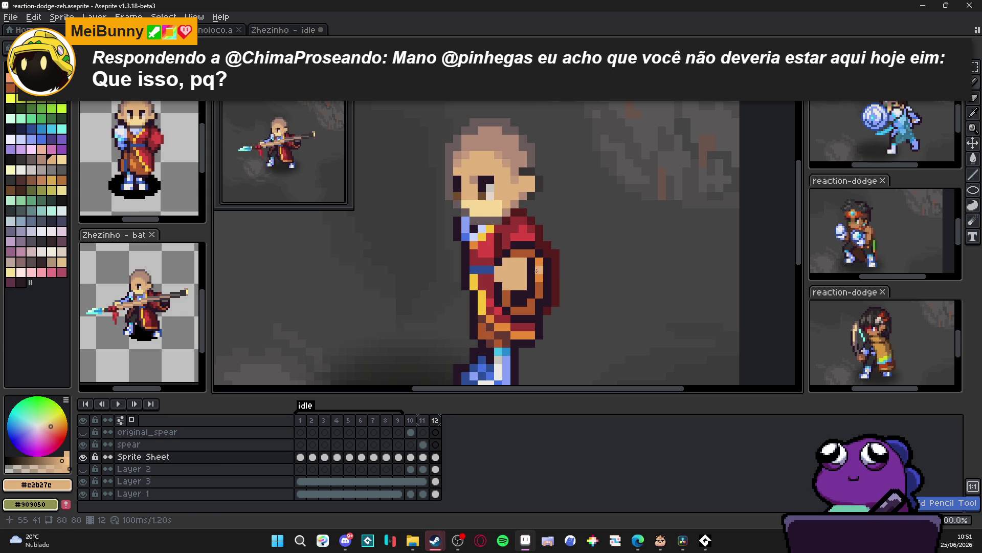
Extend the hand with a skin line and draw dark outline pixels down its side.
drag(533, 256, 534, 263)
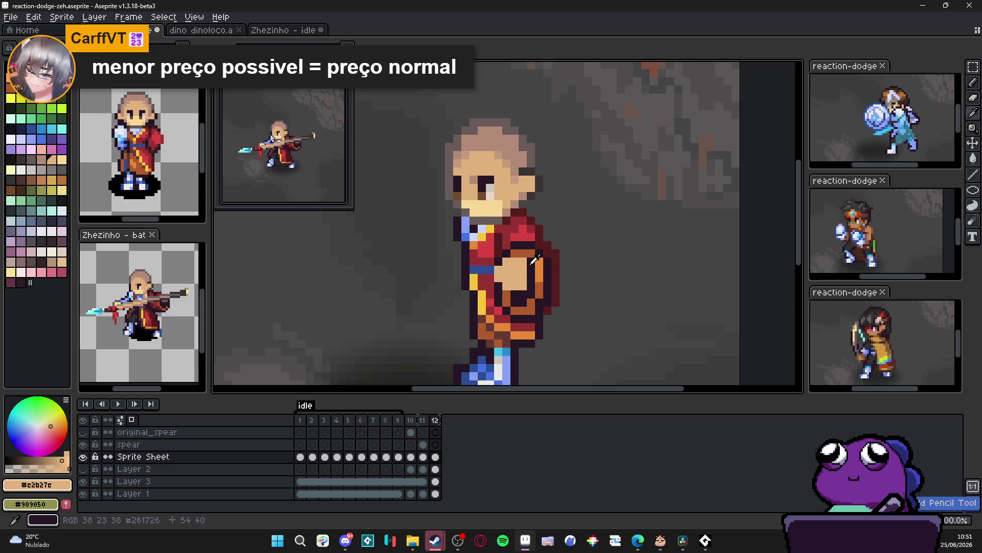
alt+click(534, 260)
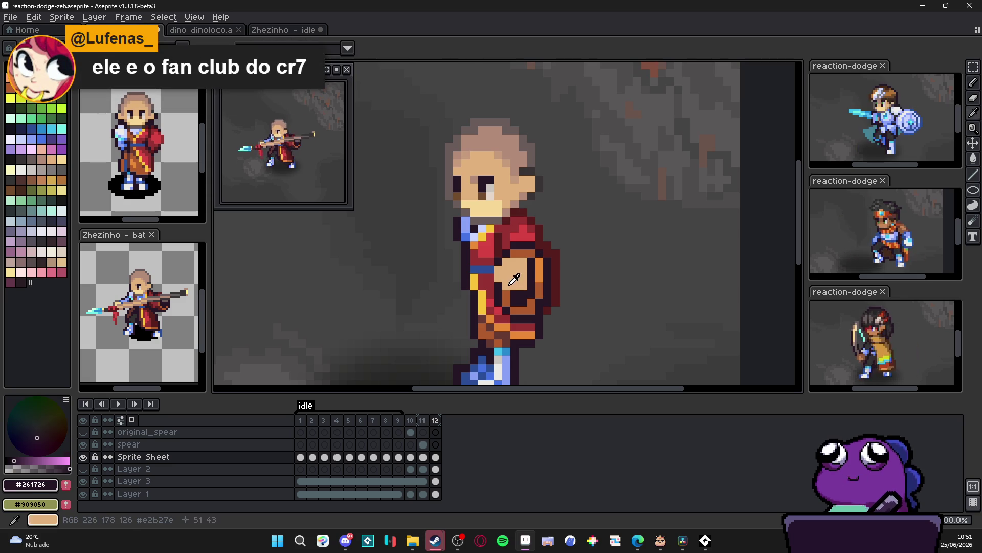
alt+click(514, 279)
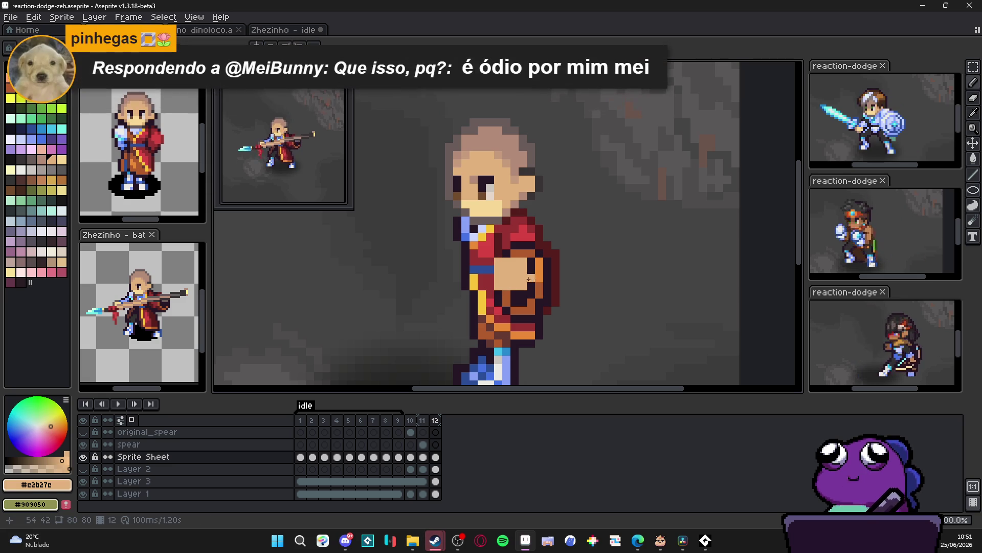
alt+click(499, 249)
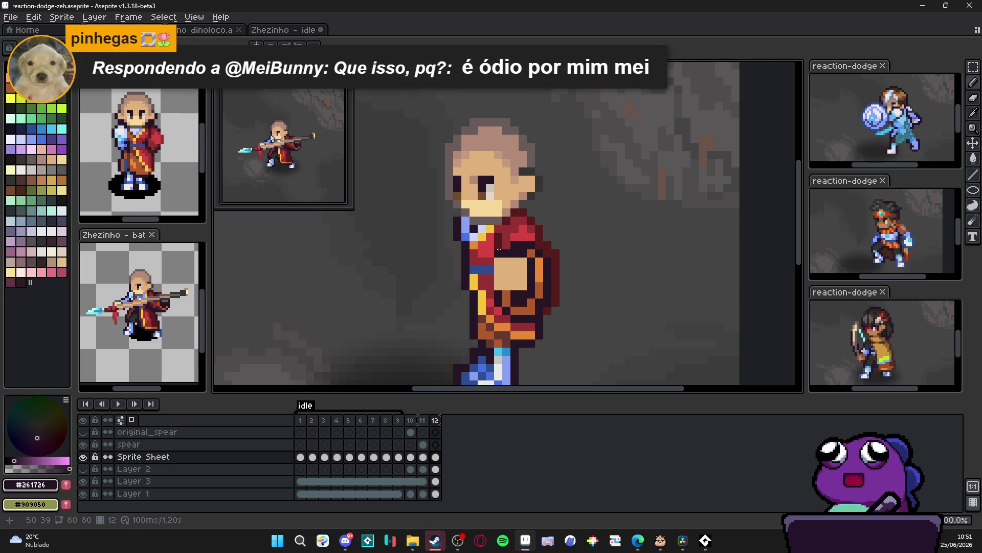
click(498, 261)
drag(499, 276, 497, 285)
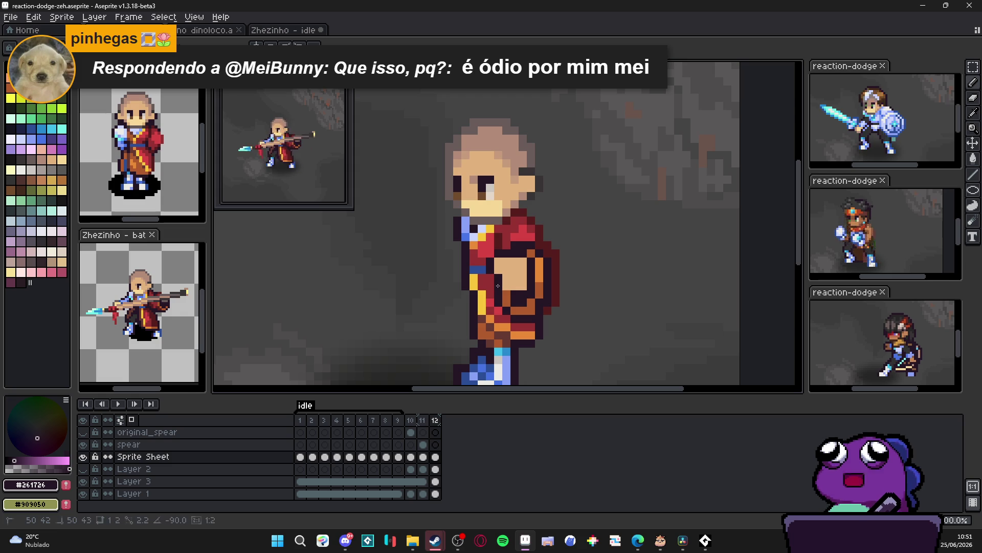
scroll(529, 310, down, 4)
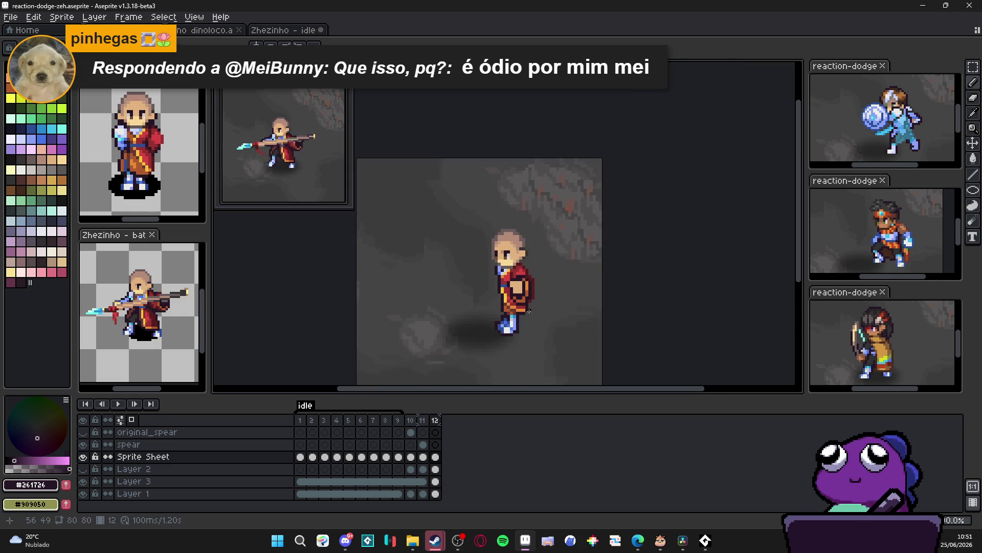
scroll(527, 268, up, 5)
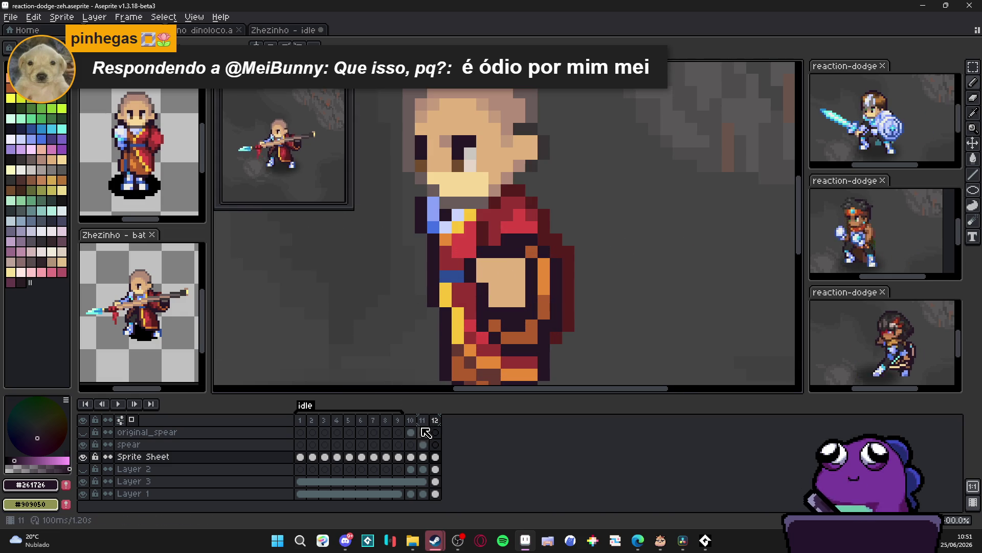
Compare frames 11 and 10 before returning to frame 12.
click(423, 456)
scroll(457, 270, down, 3)
scroll(458, 269, up, 1)
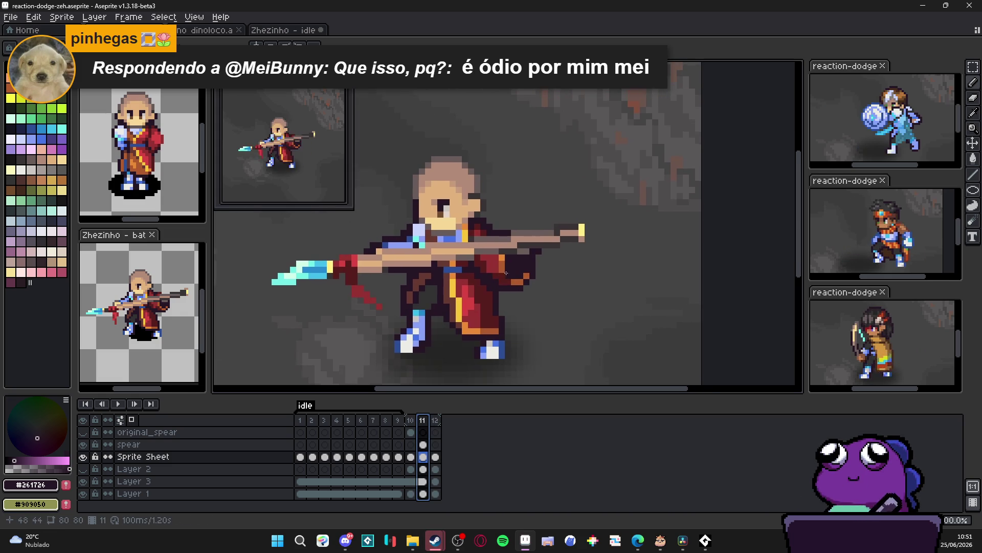
click(411, 420)
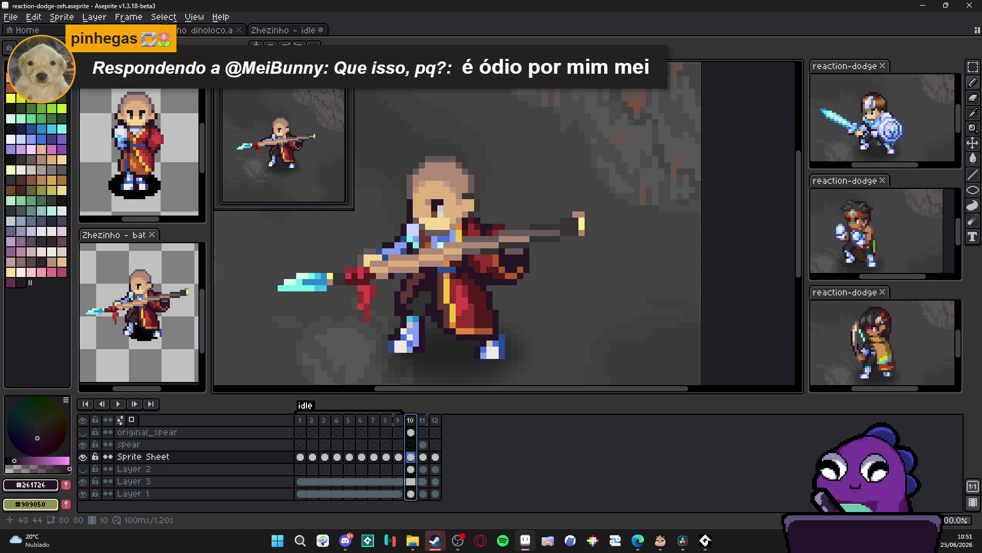
click(423, 420)
click(435, 421)
scroll(531, 256, up, 2)
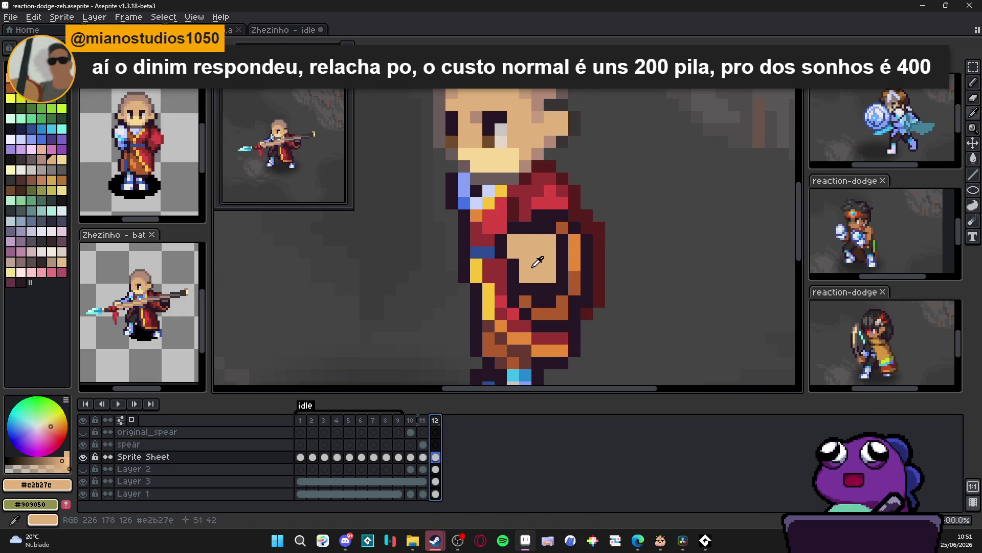
Add darker skin shading pixels to the hand.
alt+click(532, 174)
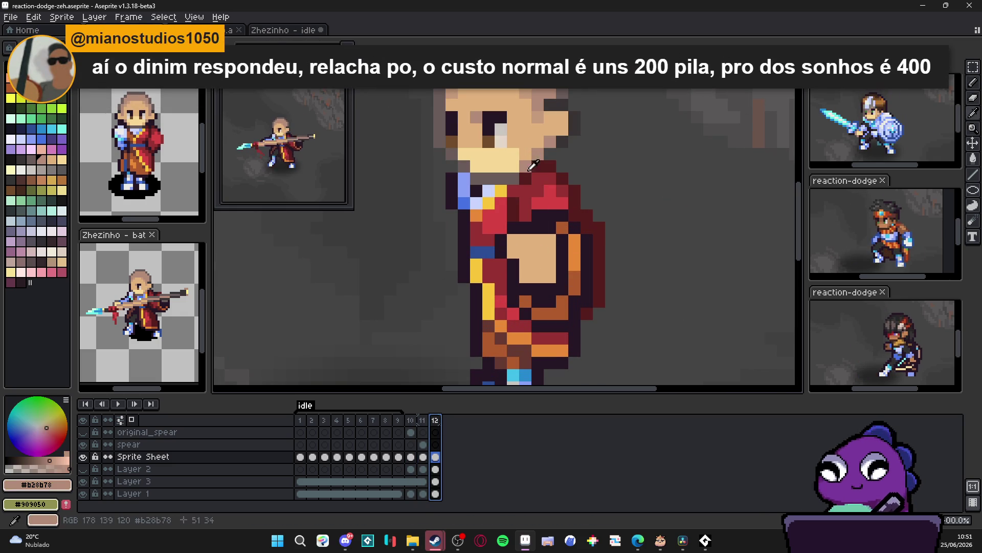
click(536, 276)
click(549, 272)
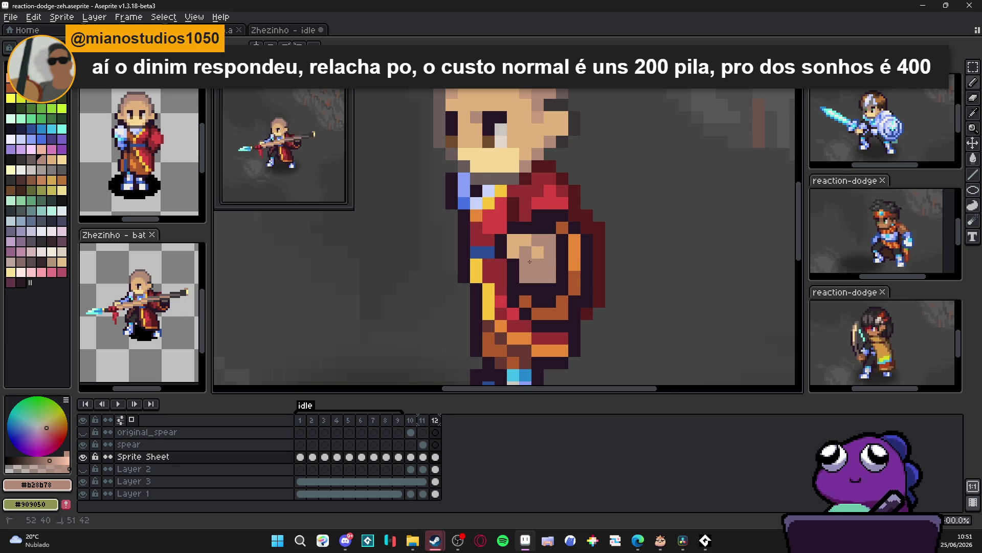
alt+click(506, 250)
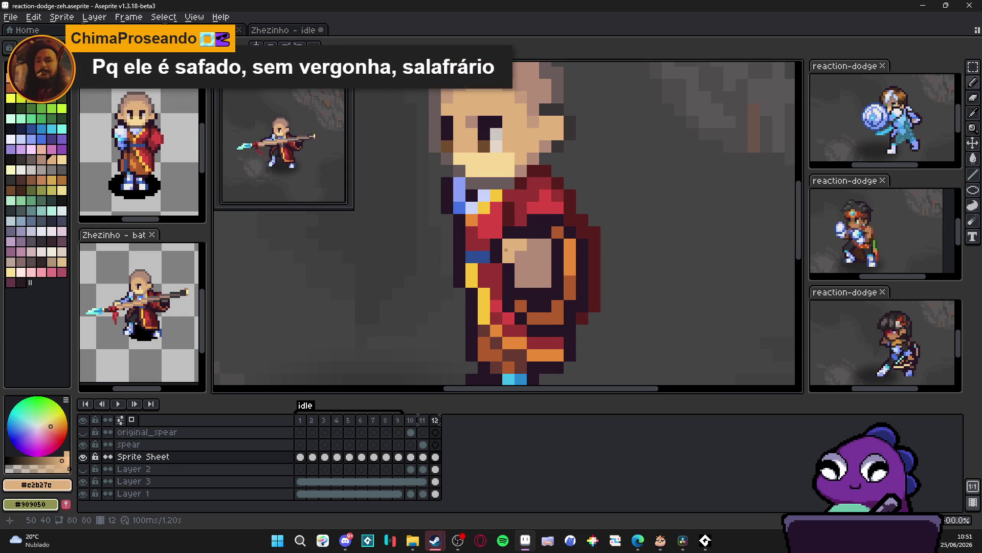
drag(511, 251, 526, 241)
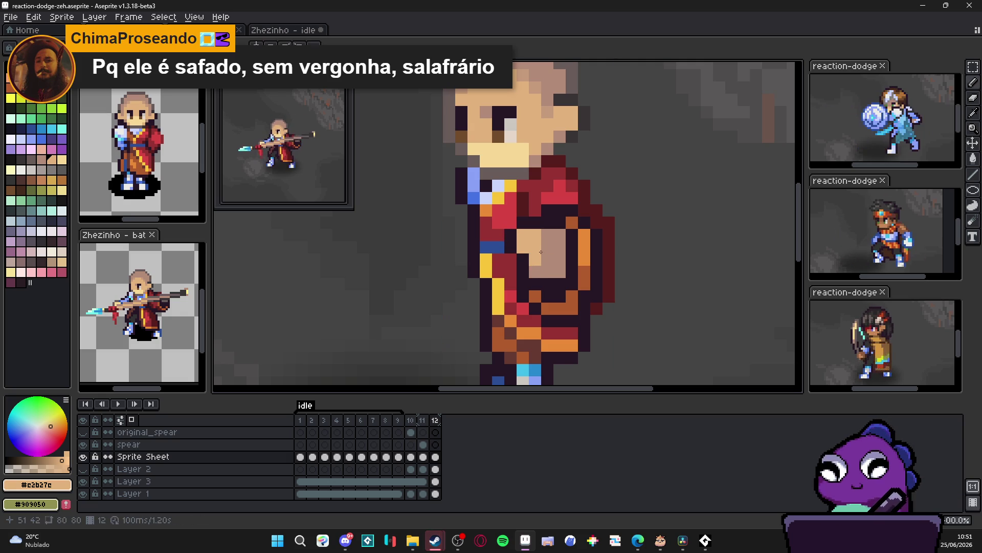
scroll(551, 235, down, 5)
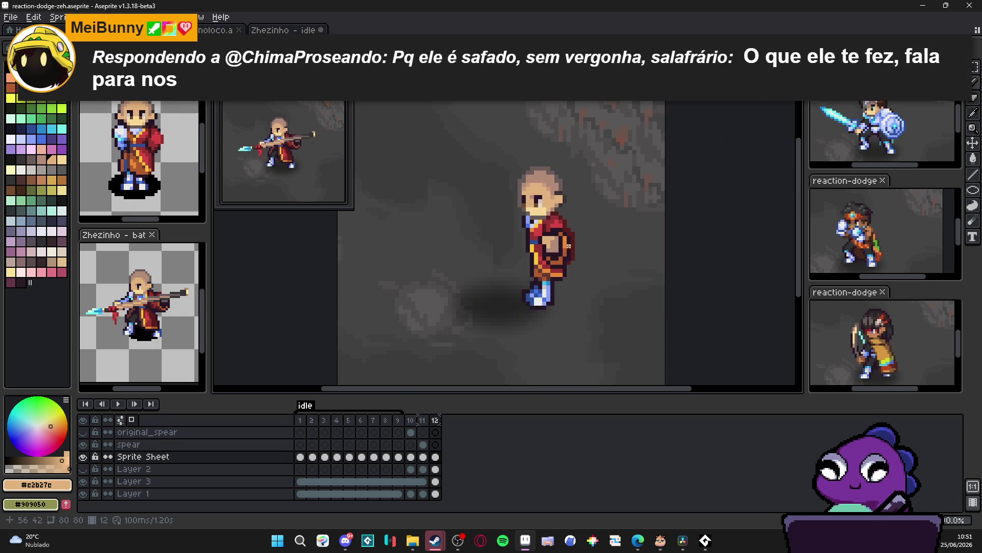
scroll(567, 235, up, 3)
Pencil dark outline fixes along the robe and arm edge.
alt+click(569, 238)
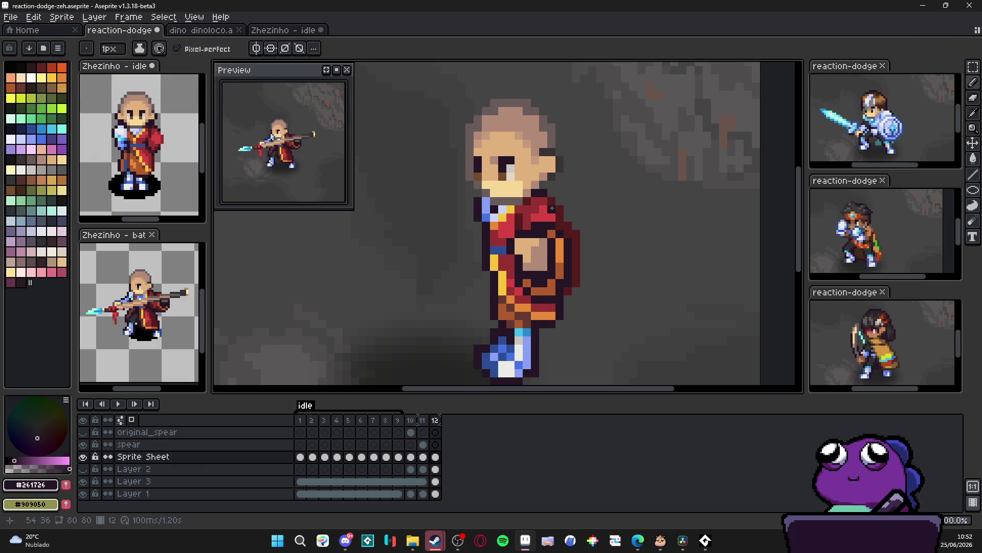
drag(560, 215, 574, 278)
click(565, 295)
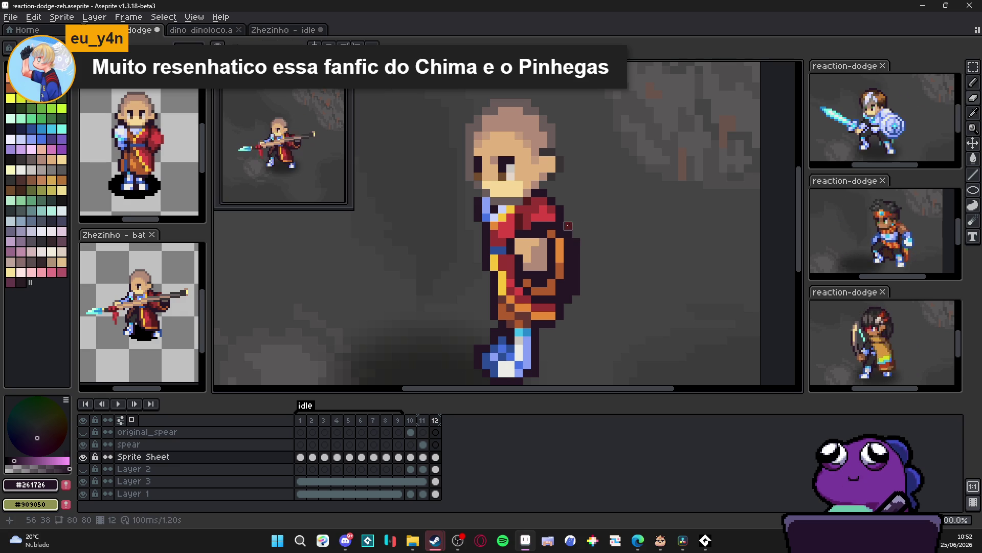
scroll(594, 270, down, 1)
scroll(593, 271, up, 2)
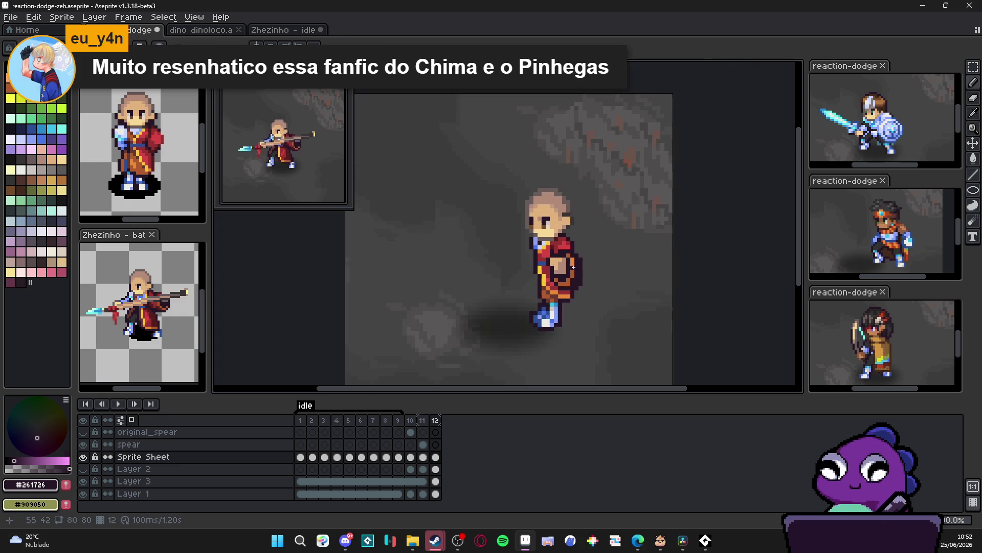
scroll(558, 250, down, 1)
scroll(552, 323, up, 1)
Draw a short dark leg outline, then paste a copy of the foot and shift it into a wider stance.
key(l)
drag(540, 318, 546, 299)
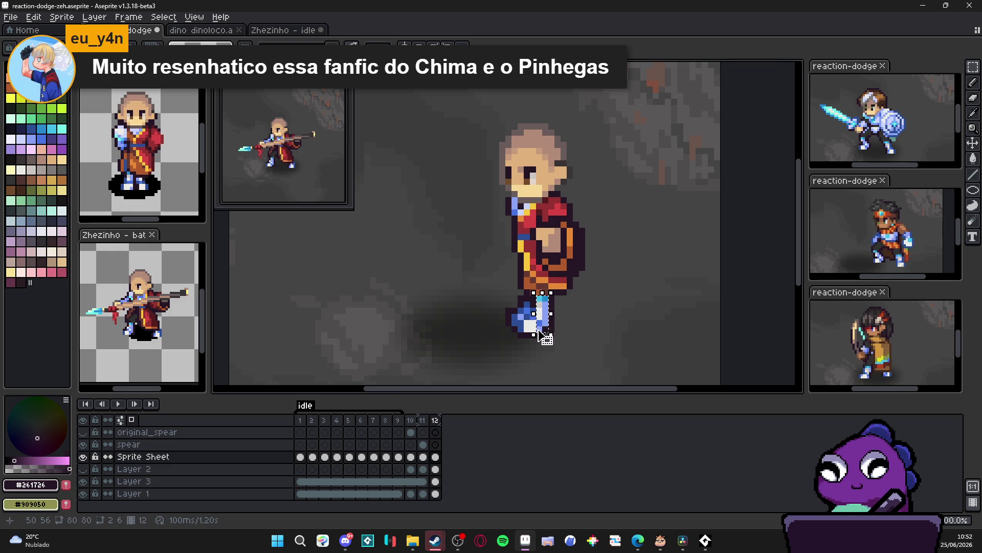
scroll(537, 330, up, 1)
key(ctrl+v)
scroll(549, 342, up, 1)
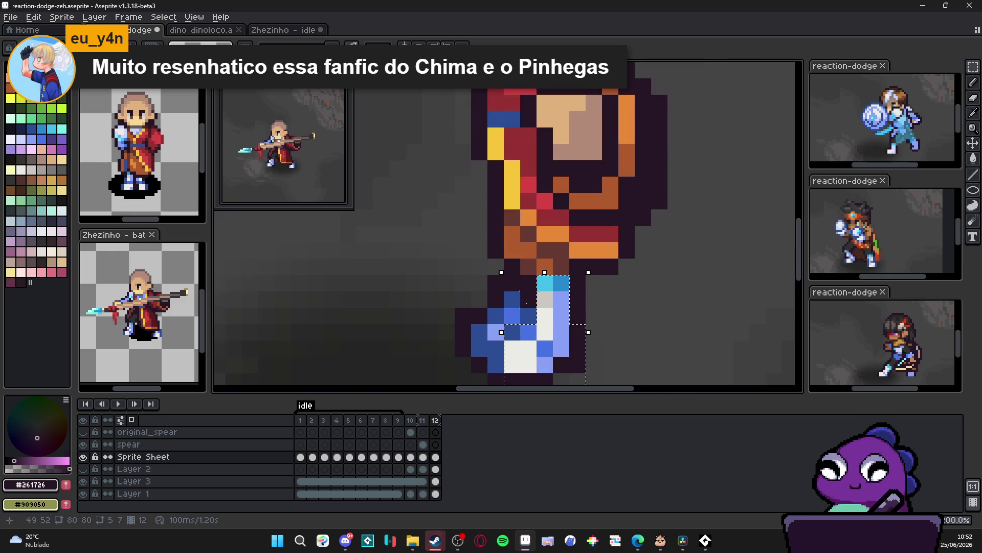
drag(528, 282, 528, 282)
drag(479, 378, 494, 359)
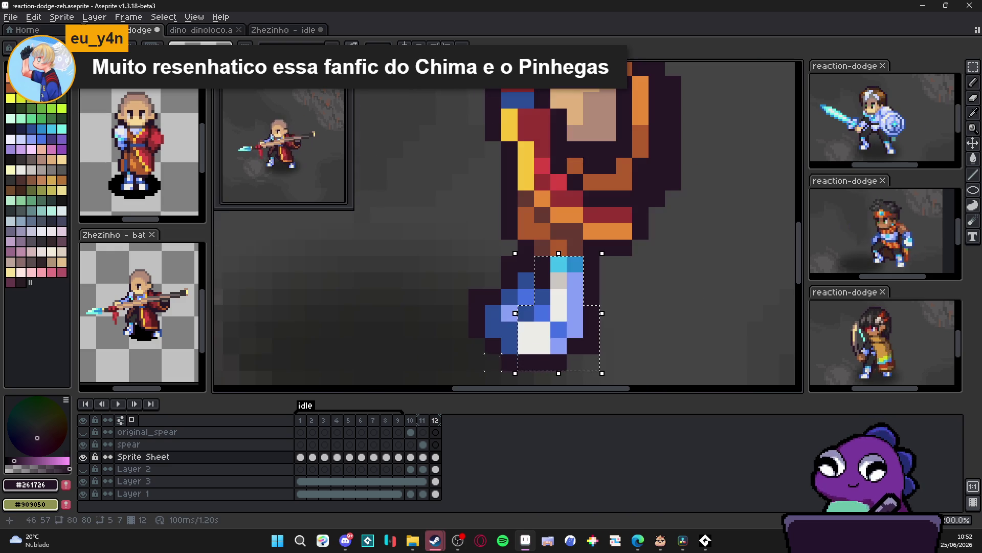
mouse_move(557, 332)
mouse_down()
mouse_move(542, 338)
mouse_move(567, 326)
mouse_up()
scroll(555, 332, down, 2)
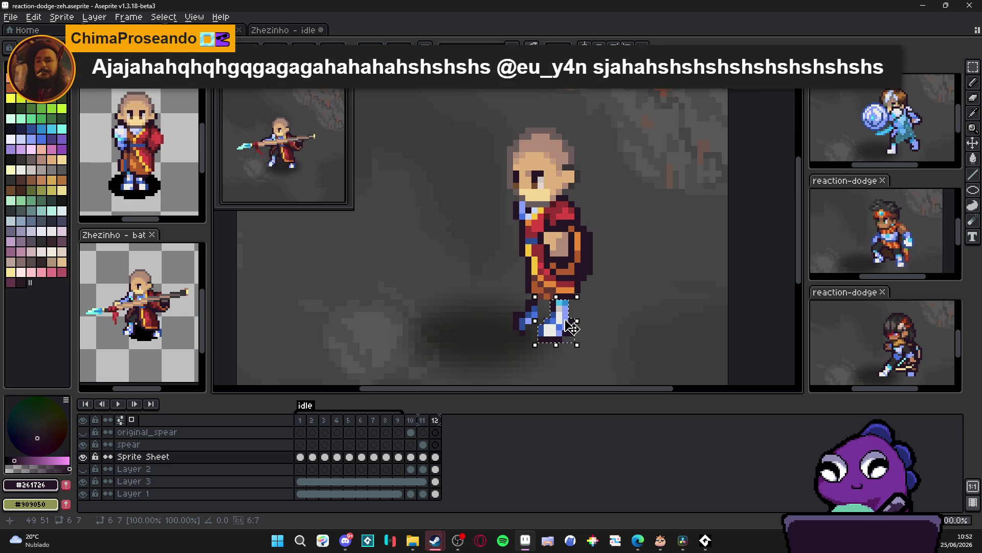
key(ctrl+d)
Repaint the back shoe in blue with the Pencil, sampling robe, shoe and outline colours.
key(b)
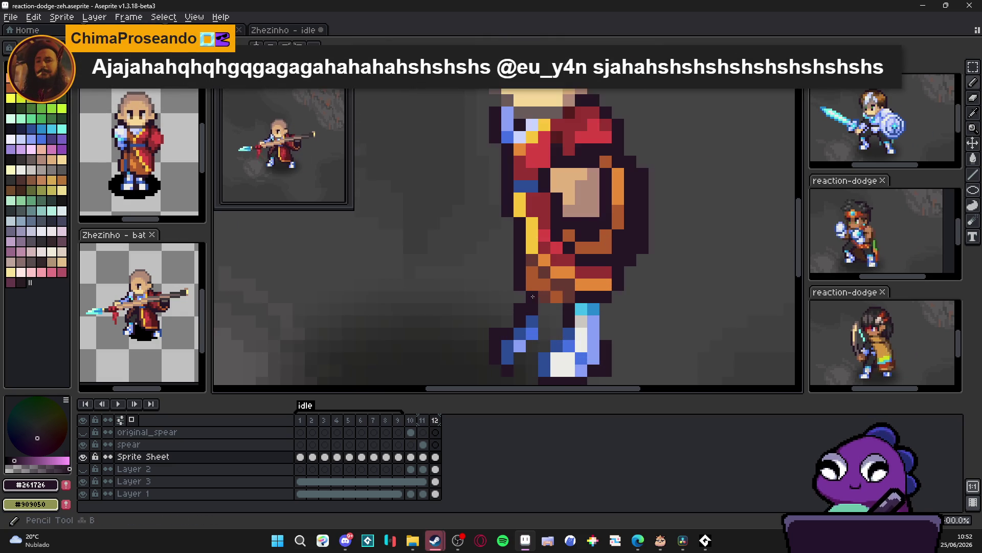
scroll(549, 295, up, 2)
alt+click(549, 296)
scroll(530, 326, down, 2)
scroll(526, 332, up, 2)
alt+click(525, 332)
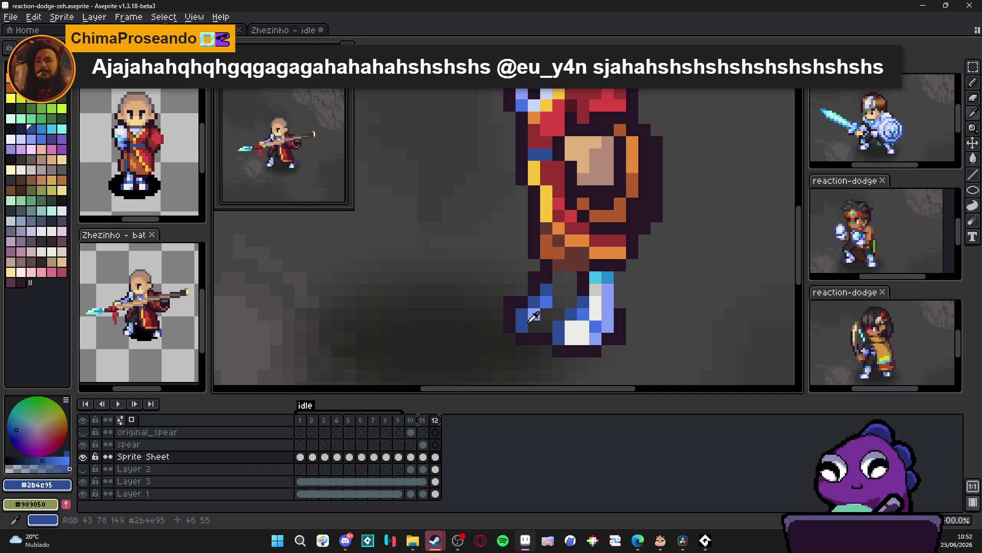
drag(522, 313, 543, 325)
alt+click(577, 301)
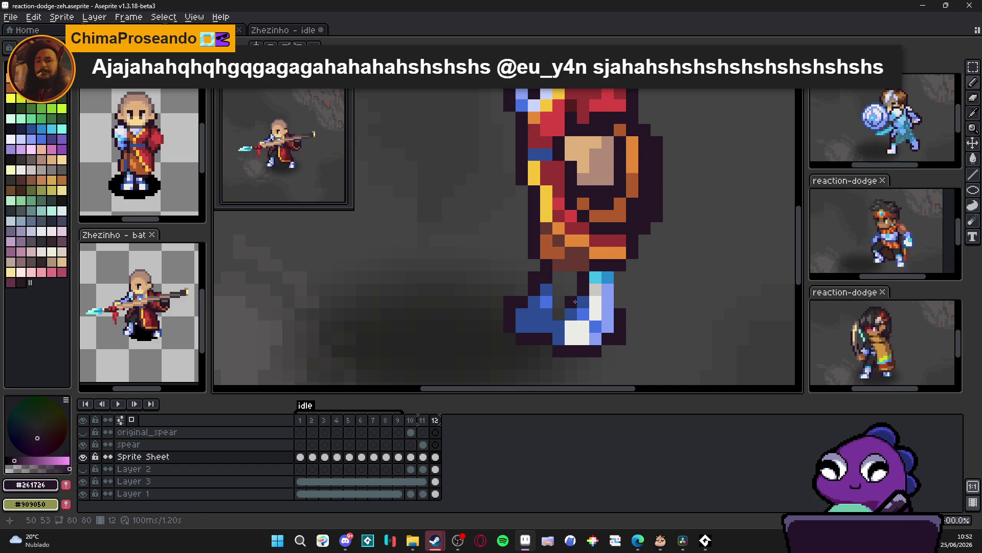
alt+click(549, 301)
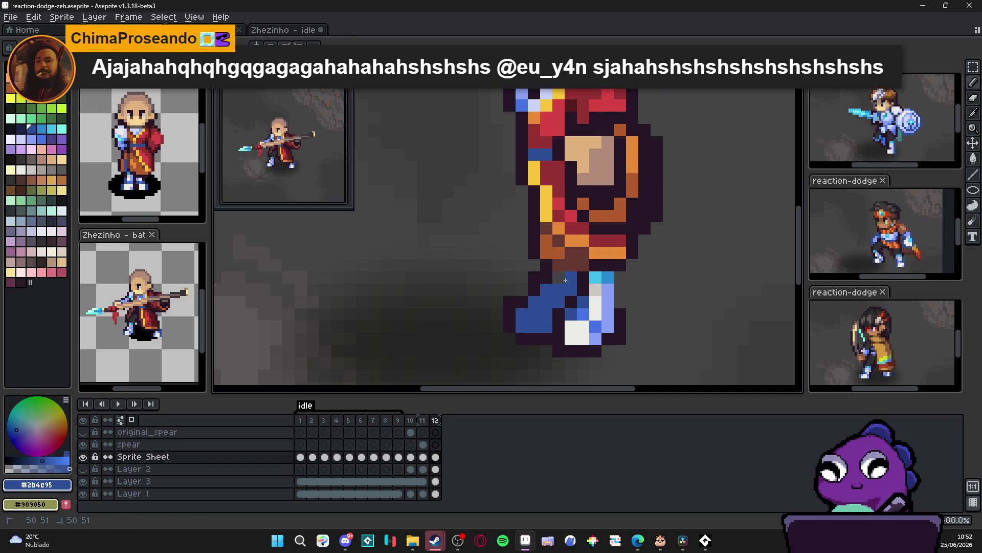
scroll(571, 300, down, 4)
scroll(563, 312, up, 1)
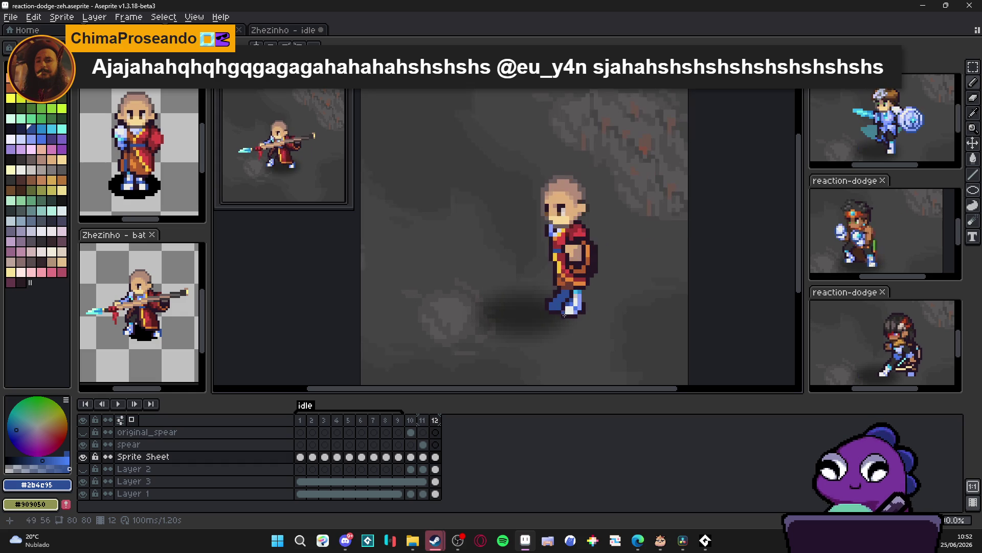
scroll(572, 321, up, 2)
Go to frame 12 and sample the dark outline and tan skin colours from the sprite.
alt+click(575, 274)
scroll(587, 299, down, 3)
click(436, 420)
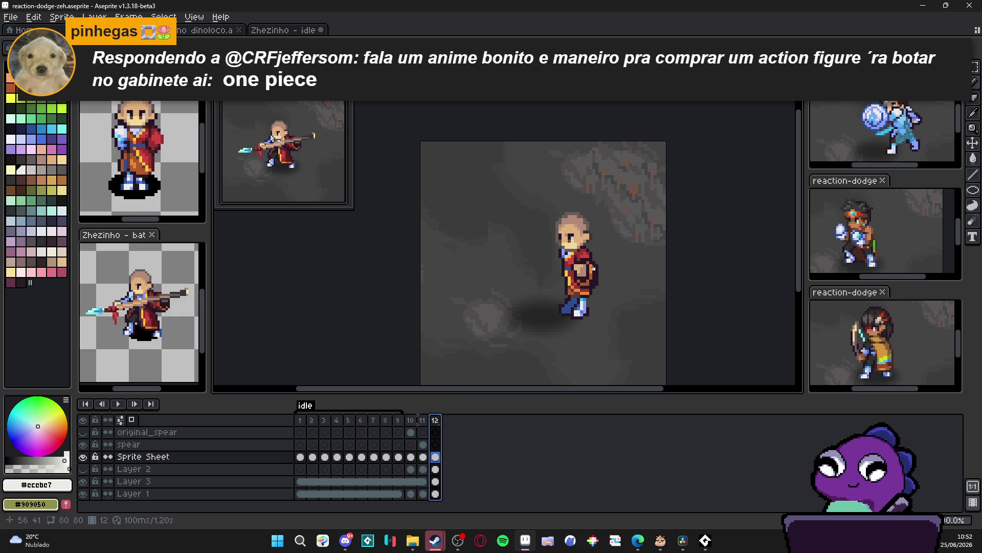
scroll(594, 268, up, 3)
alt+click(567, 278)
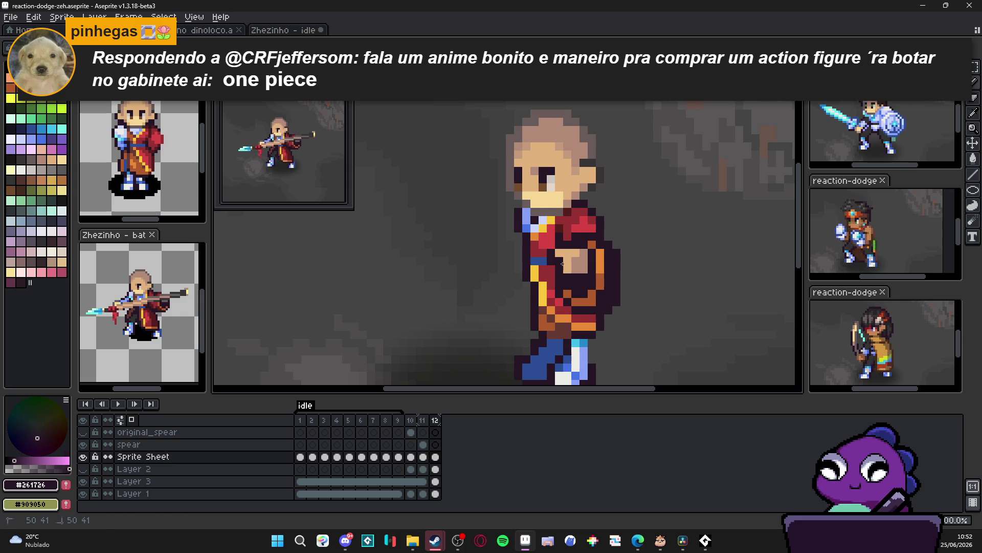
alt+click(573, 262)
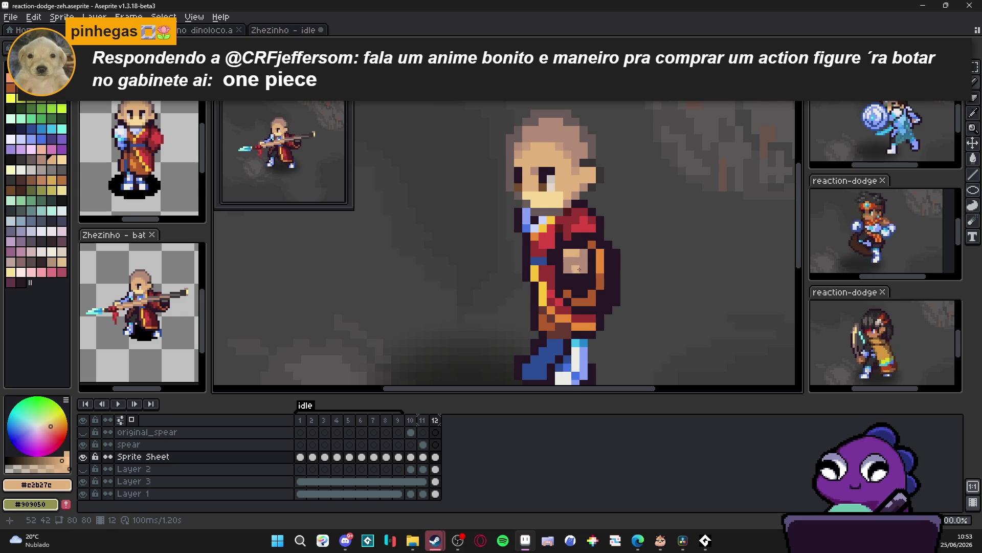
Reshade the hand with darker skin and outline tones, then sample the dark and bright robe reds.
alt+click(582, 251)
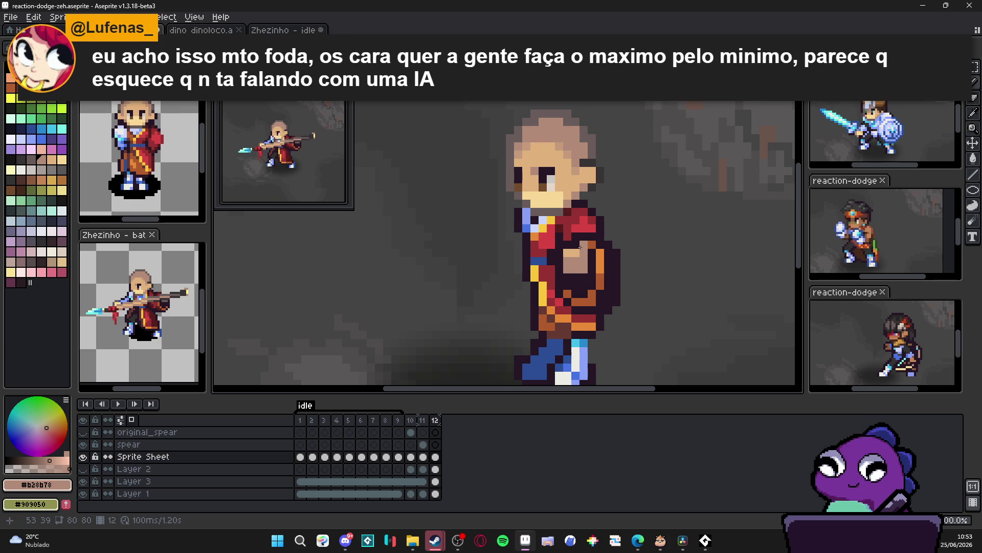
alt+click(589, 248)
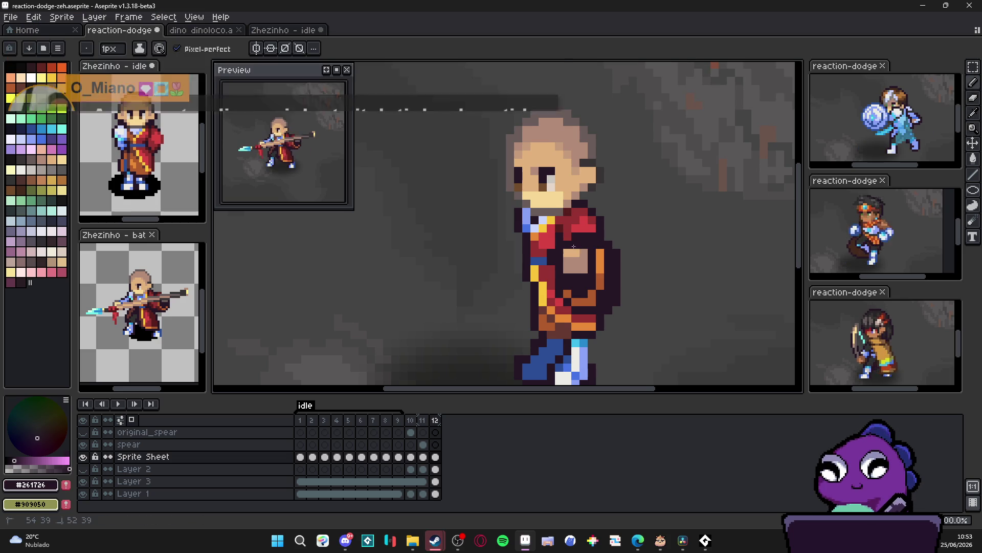
alt+click(572, 253)
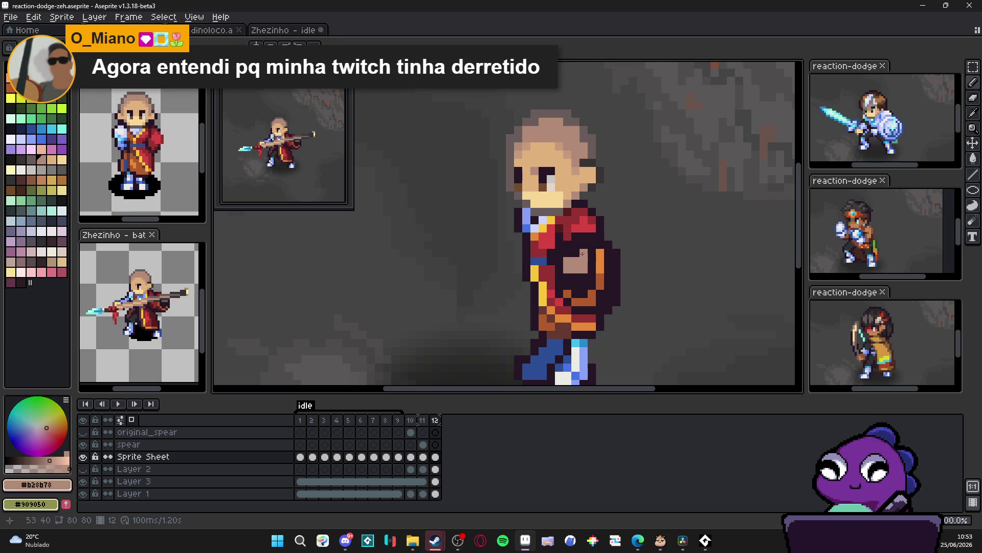
scroll(604, 290, down, 2)
scroll(594, 271, up, 2)
alt+click(593, 256)
alt+click(596, 254)
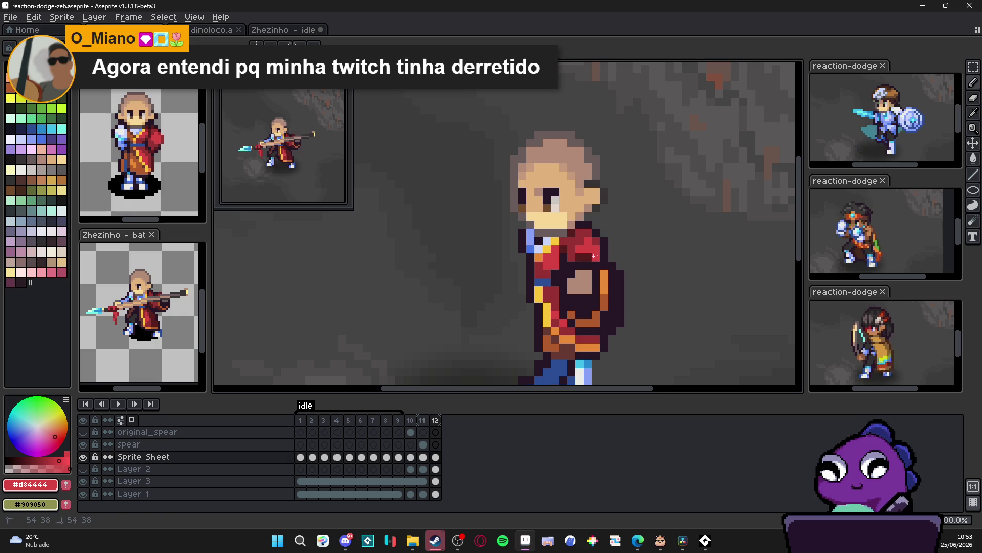
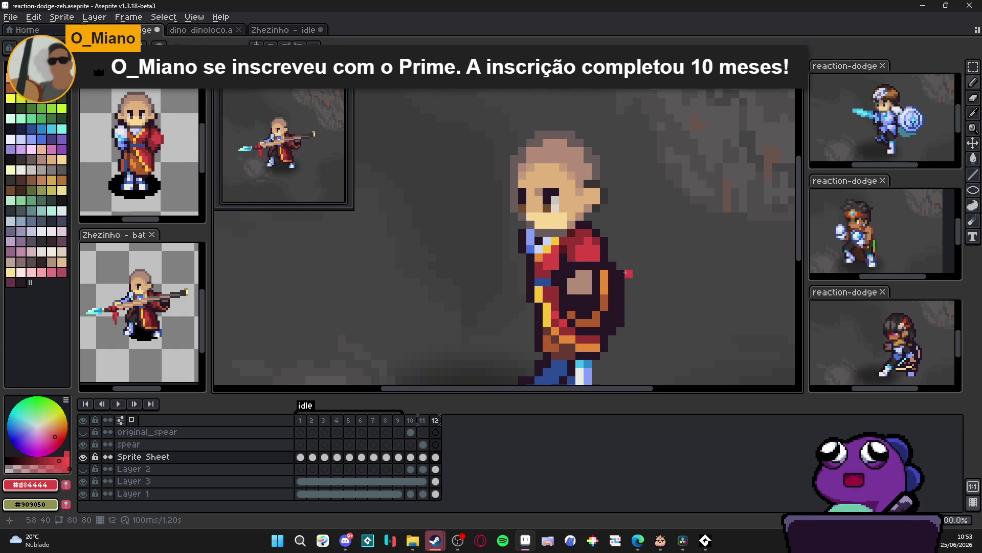
Eyedrop the tan, dark outline and dark red #963232 colours from the warrior sprite.
scroll(604, 264, down, 3)
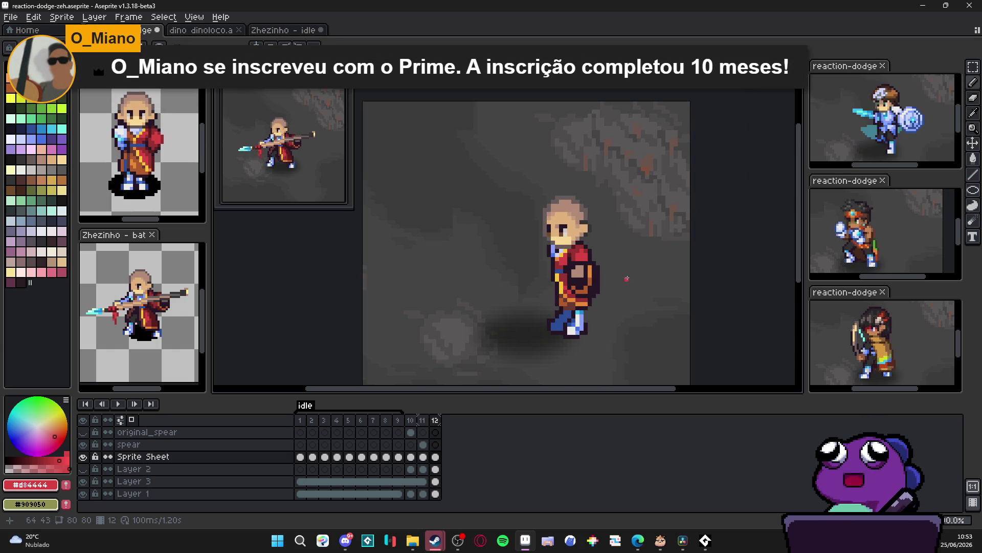
scroll(577, 255, up, 2)
alt+click(569, 292)
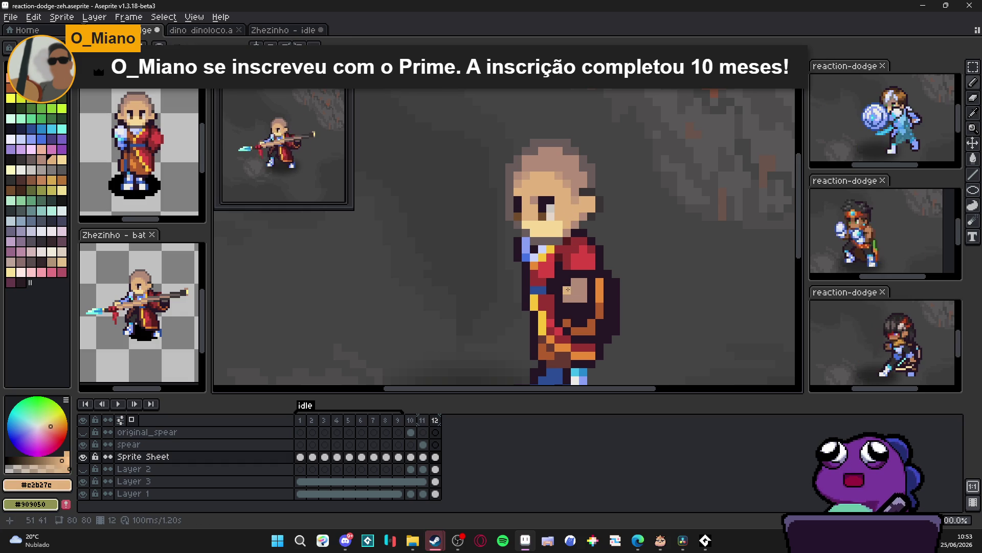
scroll(596, 353, down, 2)
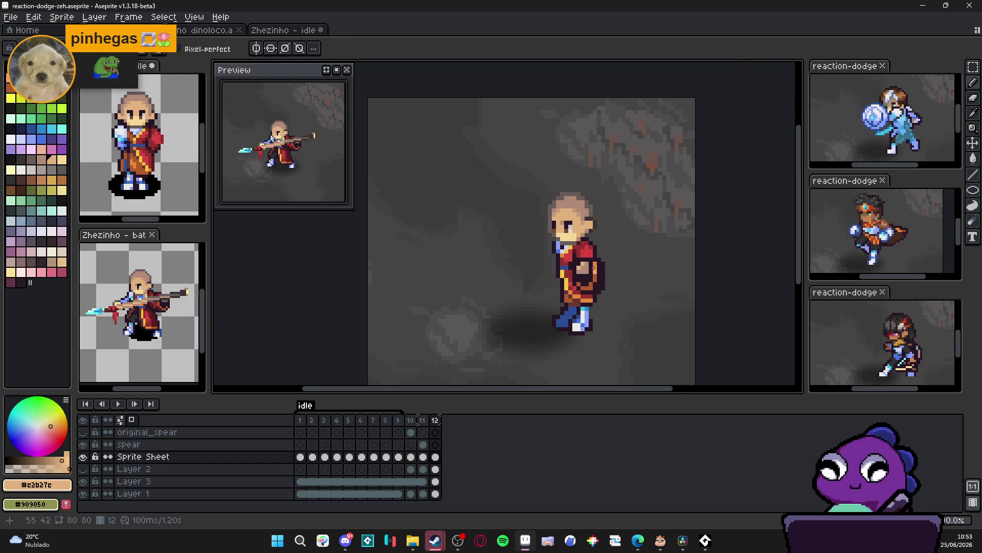
scroll(596, 256, up, 2)
alt+click(596, 255)
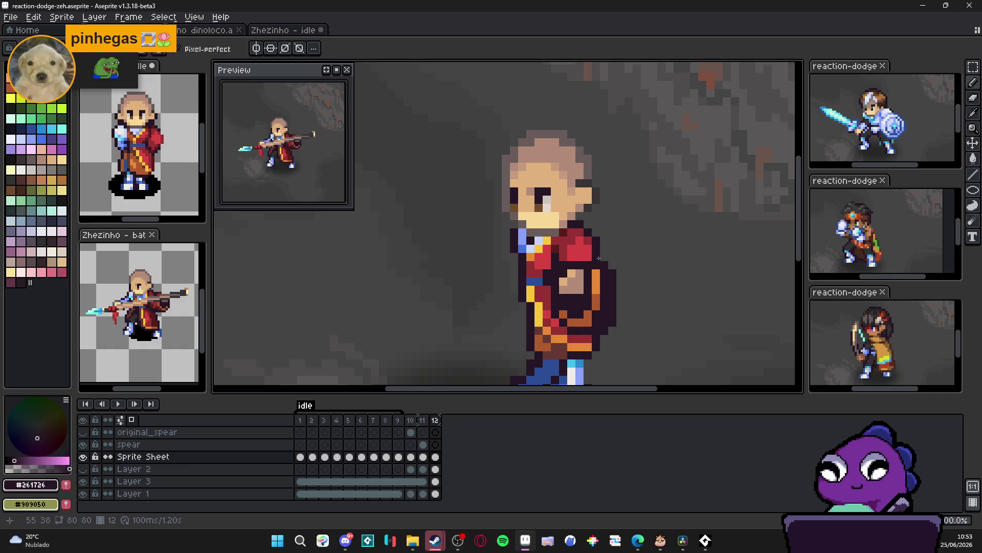
alt+click(569, 262)
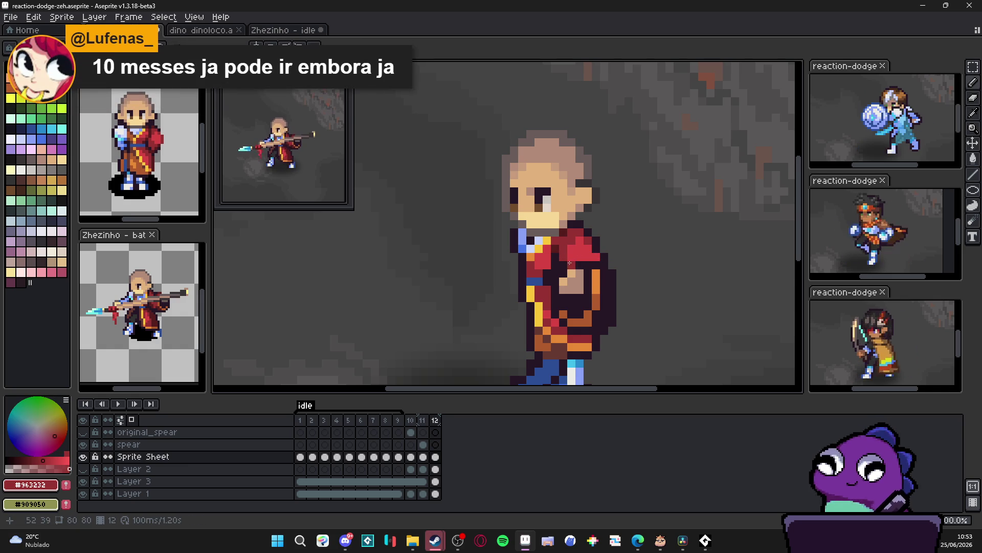
Compare the spear poses in frames 10 and 11, then return to frame 12.
scroll(593, 311, down, 3)
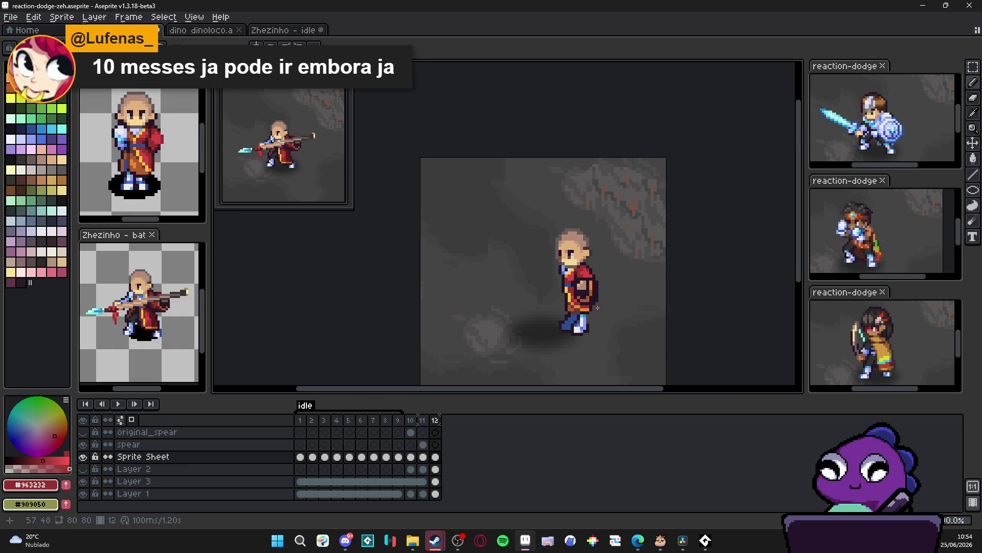
click(410, 420)
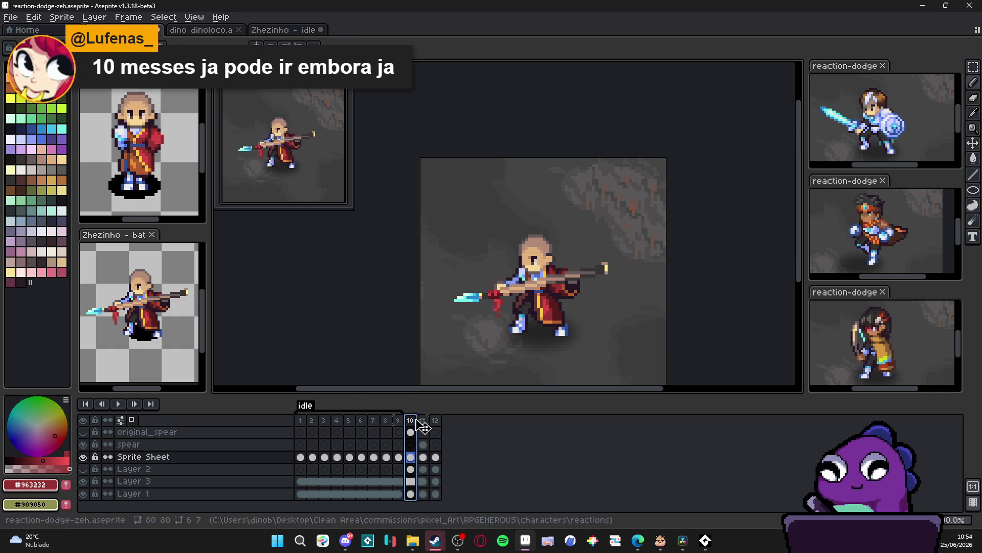
click(425, 422)
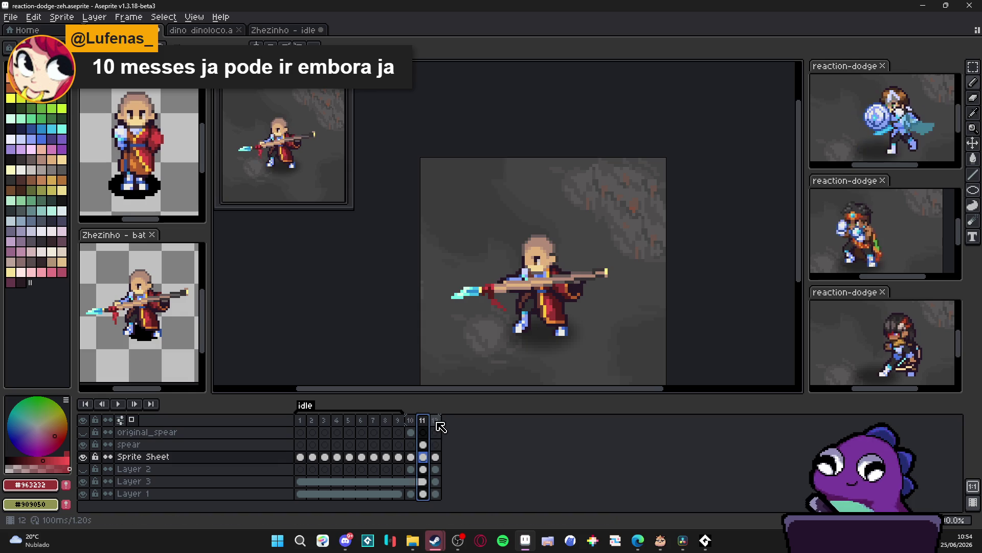
click(435, 421)
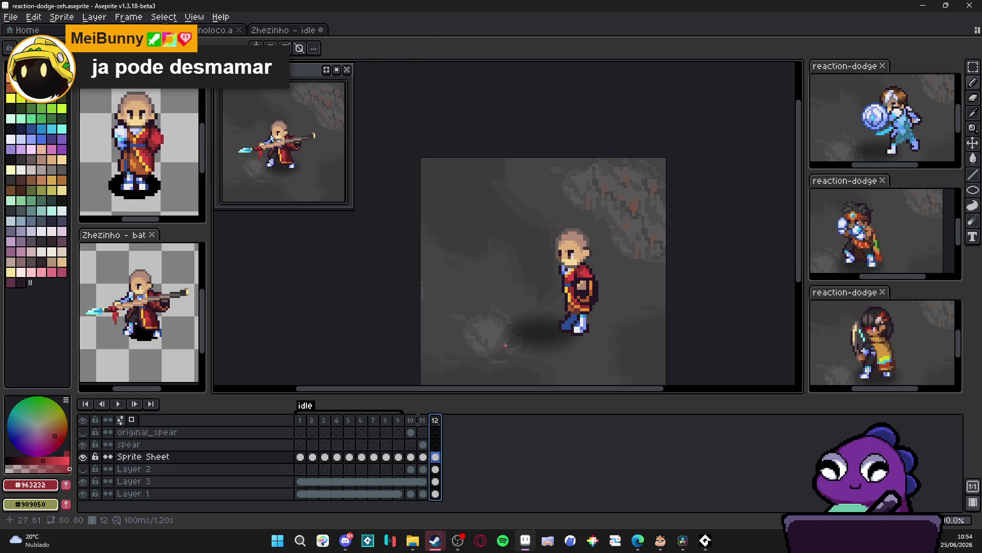
Show the original_spear layer and copy the horizontal spear from its frame 10 cel.
key(v)
key(Left)
key(Left)
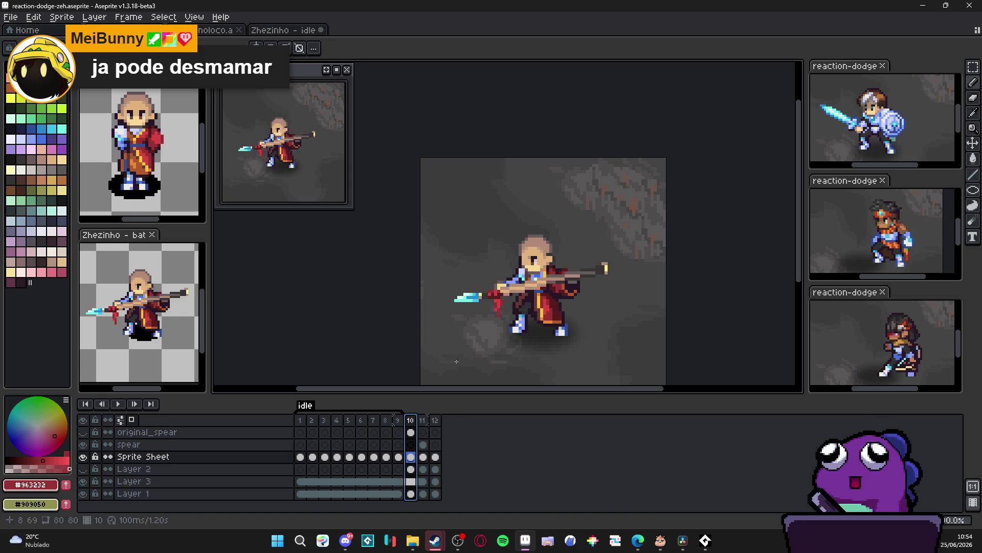
click(83, 432)
click(411, 433)
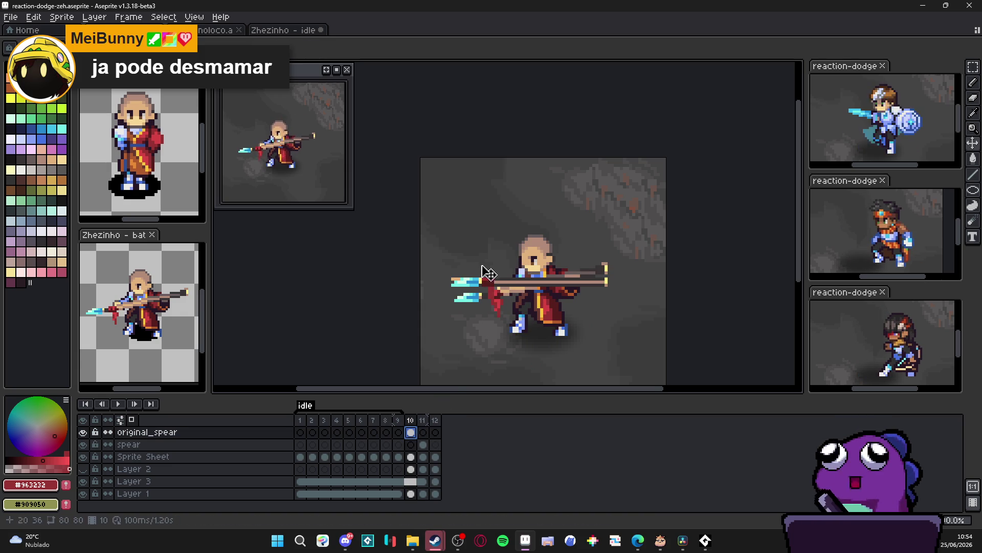
key(m)
mouse_move(441, 257)
mouse_down()
mouse_move(483, 281)
mouse_move(617, 305)
mouse_up()
key(ctrl+d)
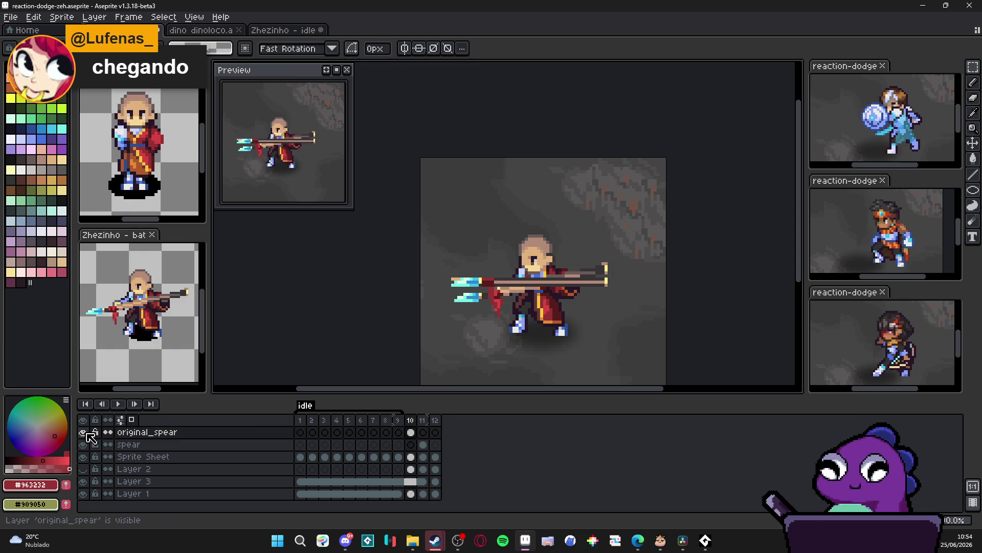
Hide original_spear and paste the spear into the spear layer's frame 12 cel.
click(82, 432)
click(439, 434)
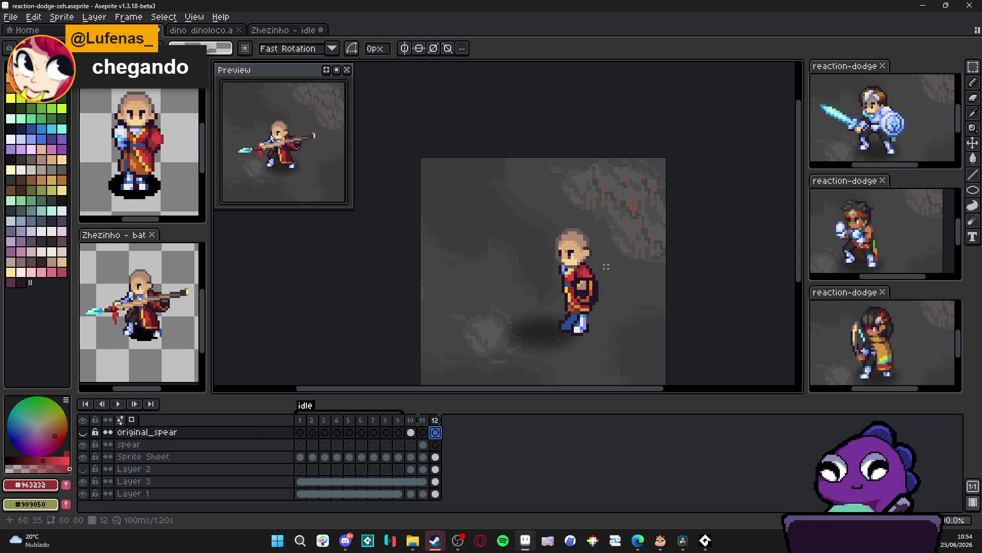
click(435, 444)
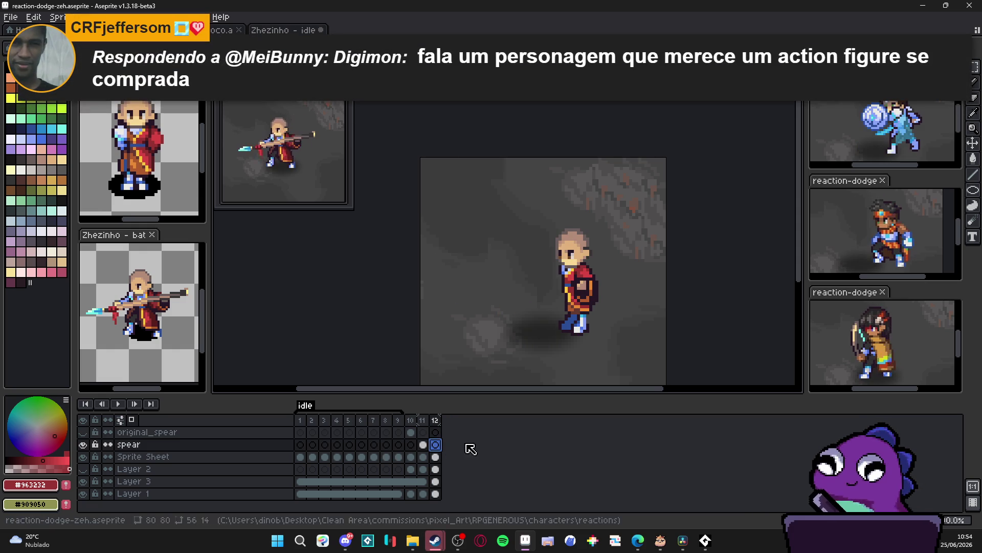
key(ctrl+v)
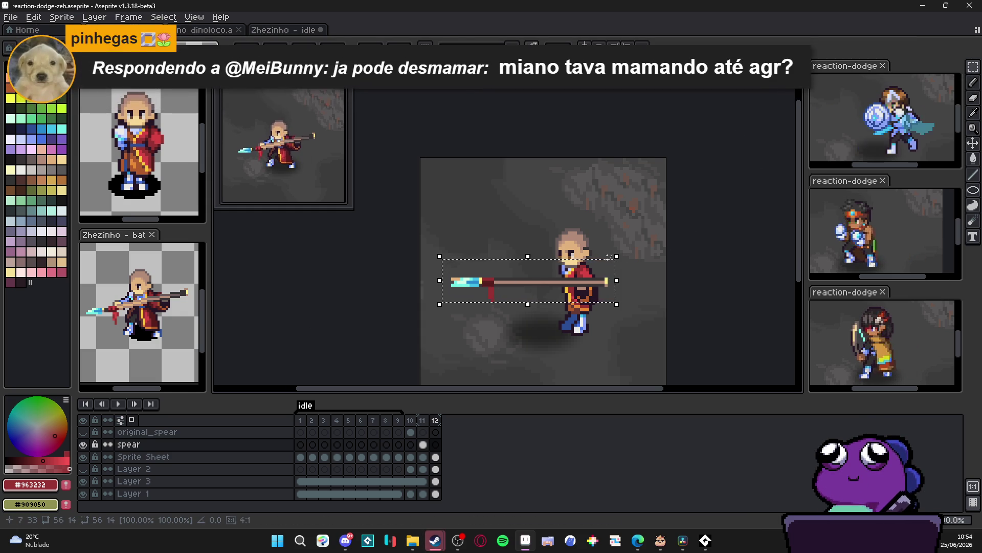
Rotate the pasted spear upright onto the warrior, commit it, and open the spear layer's properties.
mouse_move(627, 248)
mouse_down()
mouse_move(627, 292)
mouse_move(565, 365)
mouse_up()
drag(532, 335, 588, 309)
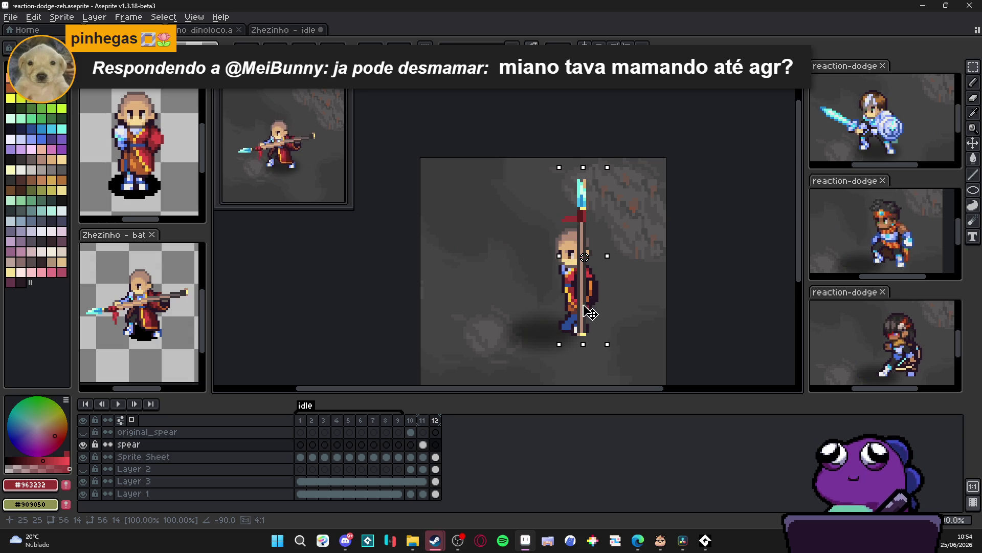
click(502, 375)
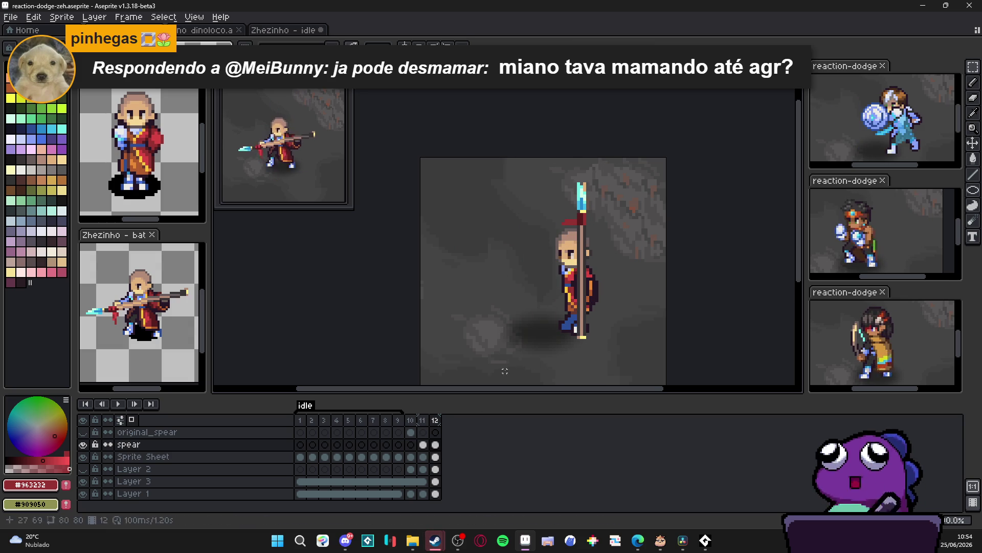
double_click(175, 444)
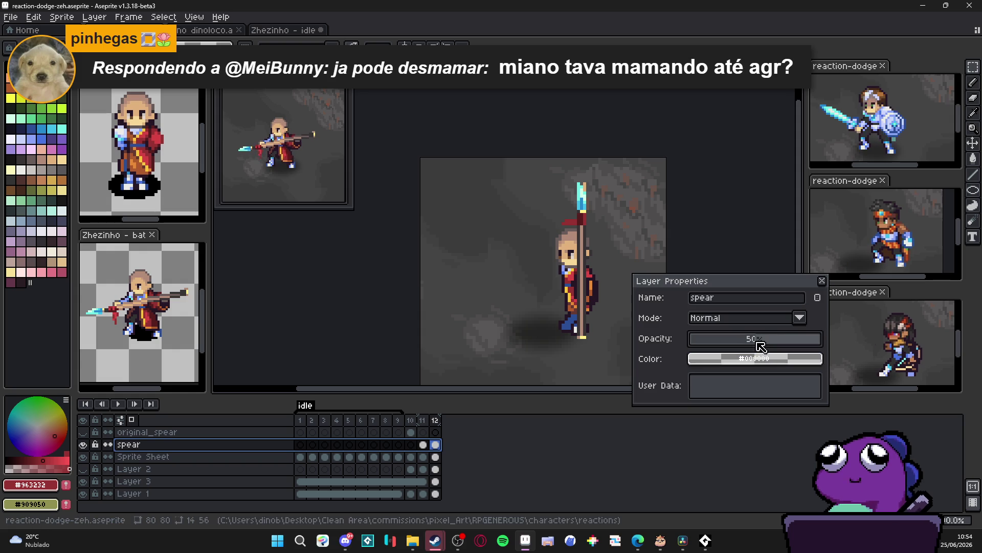
Make the spear layer half transparent and paint the hand gripping the shaft.
click(822, 281)
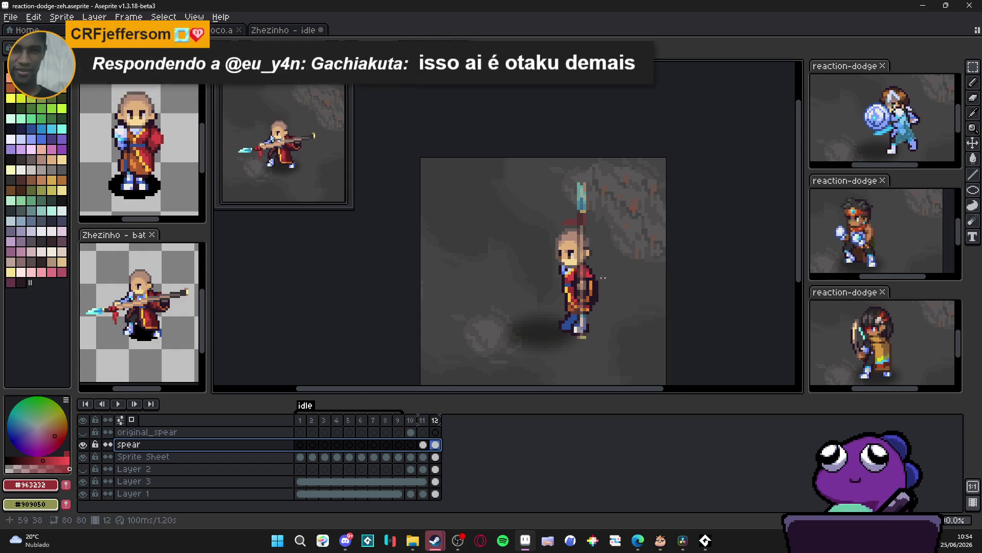
scroll(603, 283, up, 6)
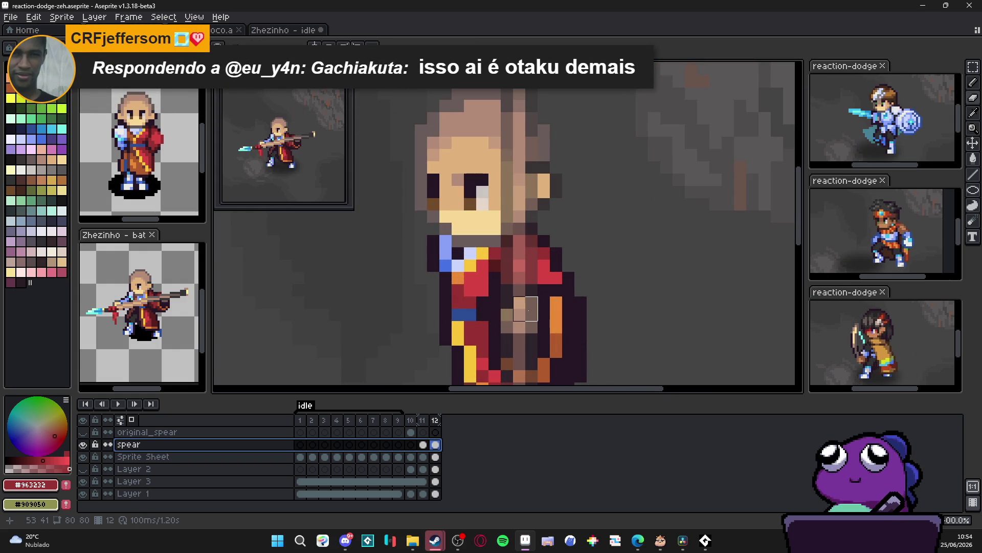
mouse_move(525, 309)
mouse_down()
mouse_move(513, 315)
mouse_move(526, 333)
mouse_up()
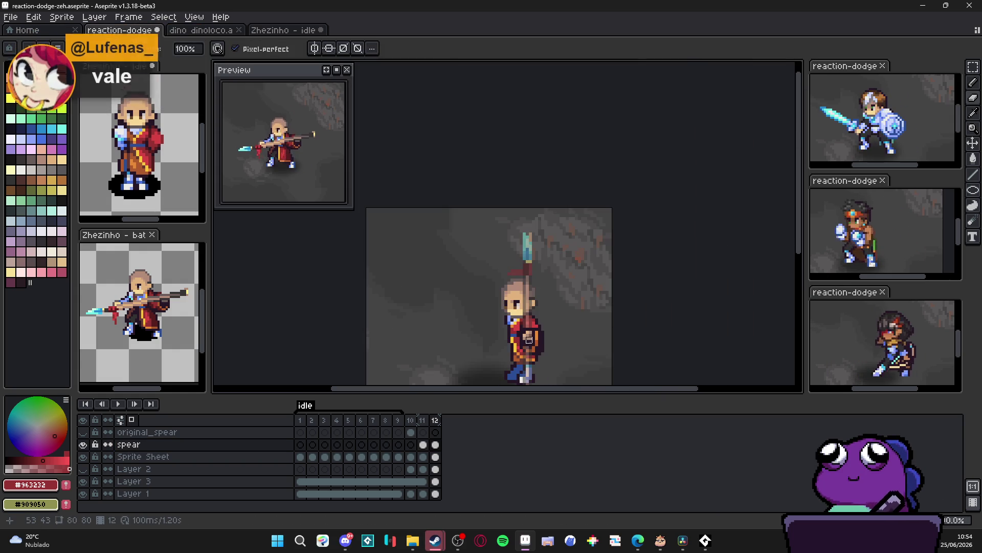
scroll(509, 345, down, 10)
Set the spear layer back to full opacity and recentre the view on the sprite.
double_click(154, 445)
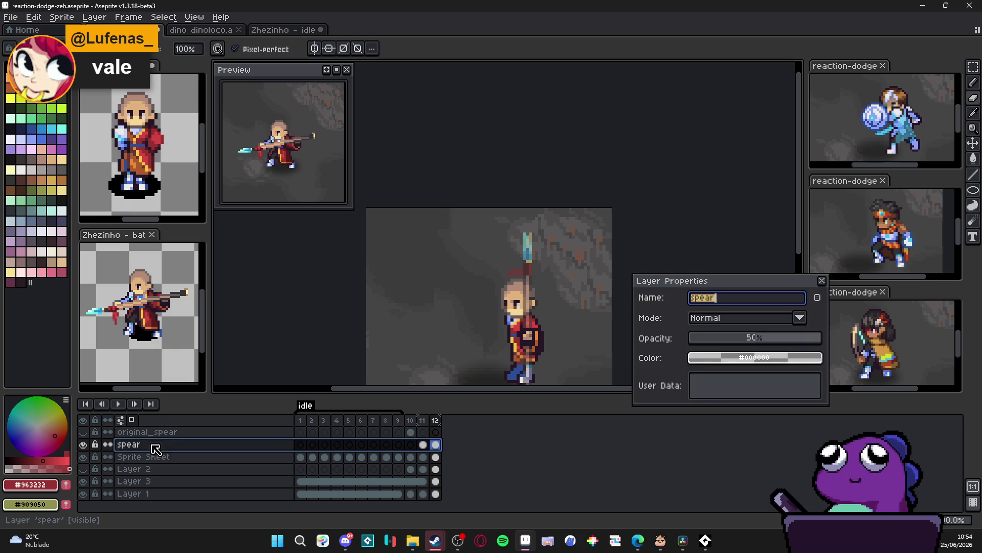
click(822, 281)
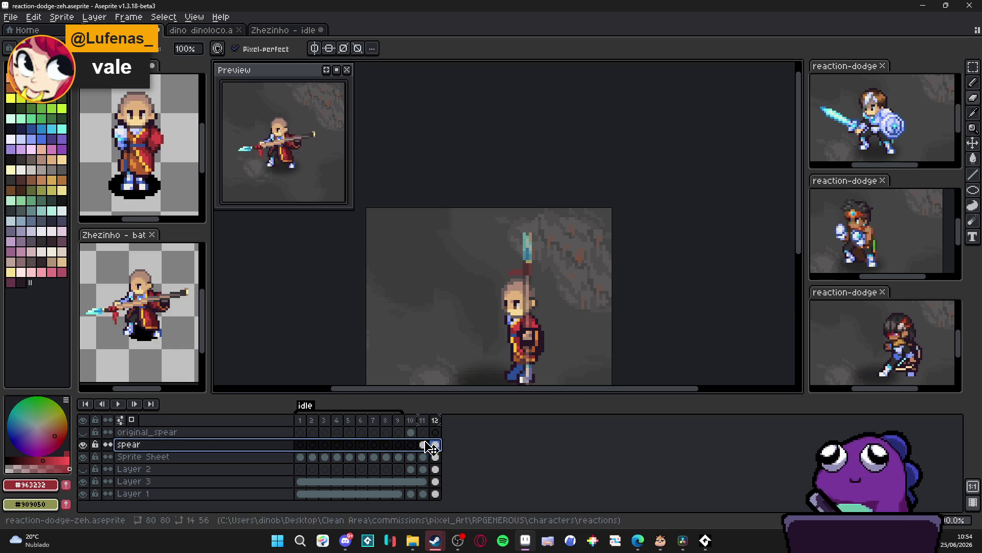
double_click(435, 444)
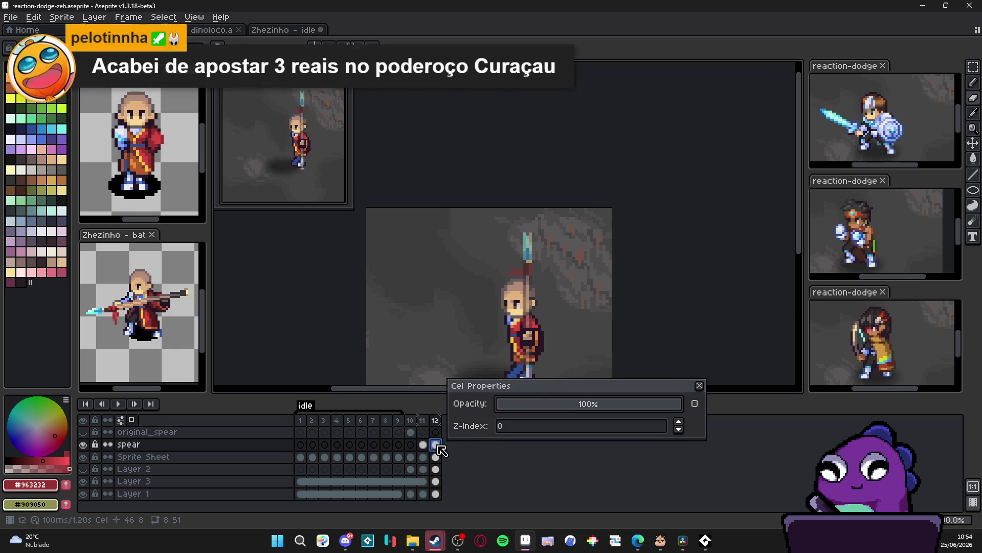
click(698, 385)
double_click(190, 445)
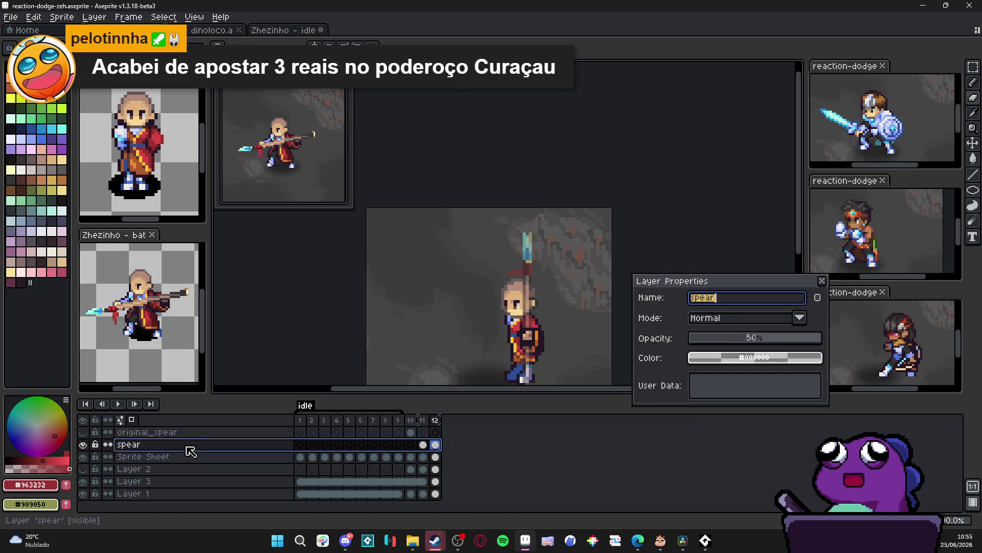
click(812, 341)
click(822, 281)
scroll(553, 299, down, 1)
drag(553, 299, 553, 266)
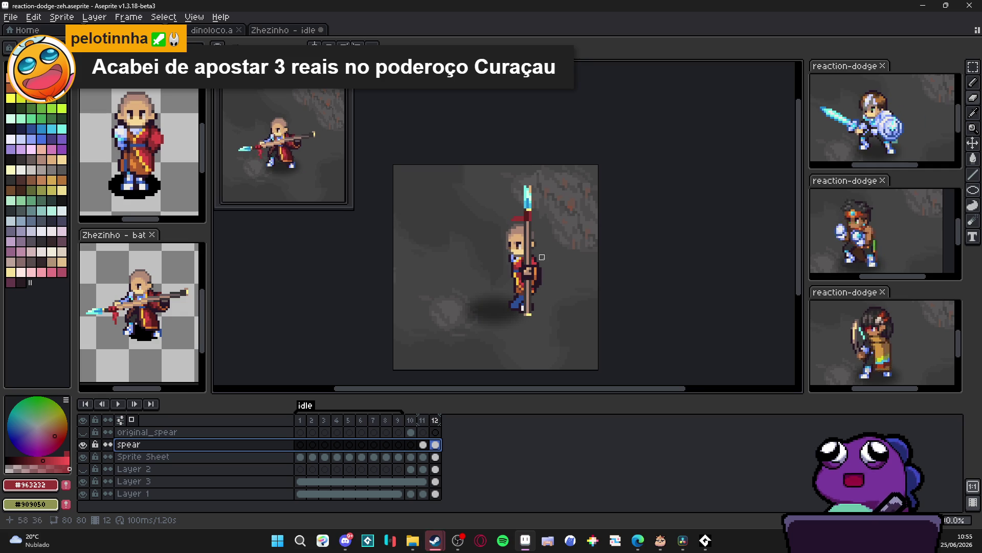
scroll(534, 260, up, 1)
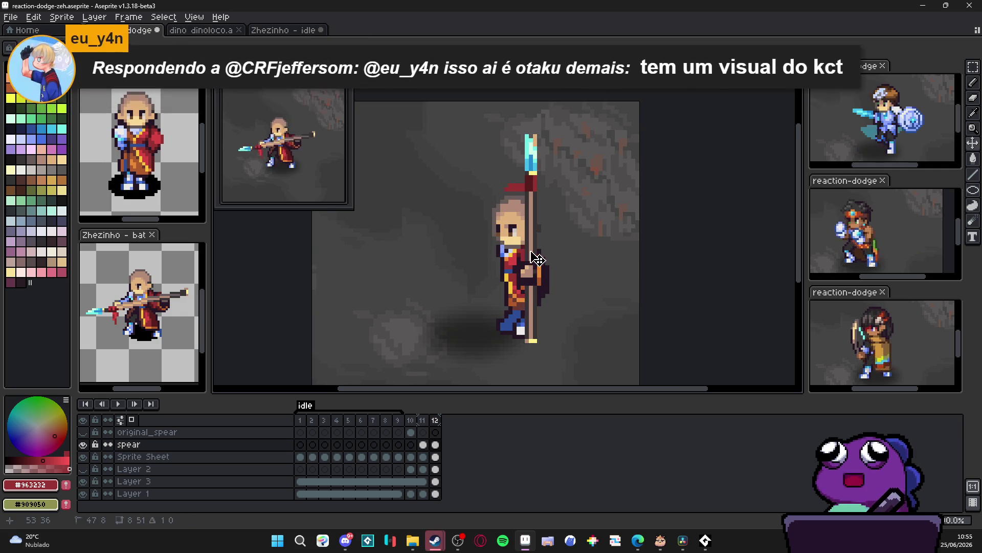
On the Sprite Sheet layer, marquee the warrior's hand pixels, then deselect.
click(532, 279)
scroll(532, 279, up, 1)
key(m)
mouse_move(513, 256)
mouse_down()
mouse_move(538, 294)
mouse_move(490, 372)
mouse_up()
scroll(515, 280, up, 1)
scroll(514, 281, down, 2)
scroll(509, 329, up, 1)
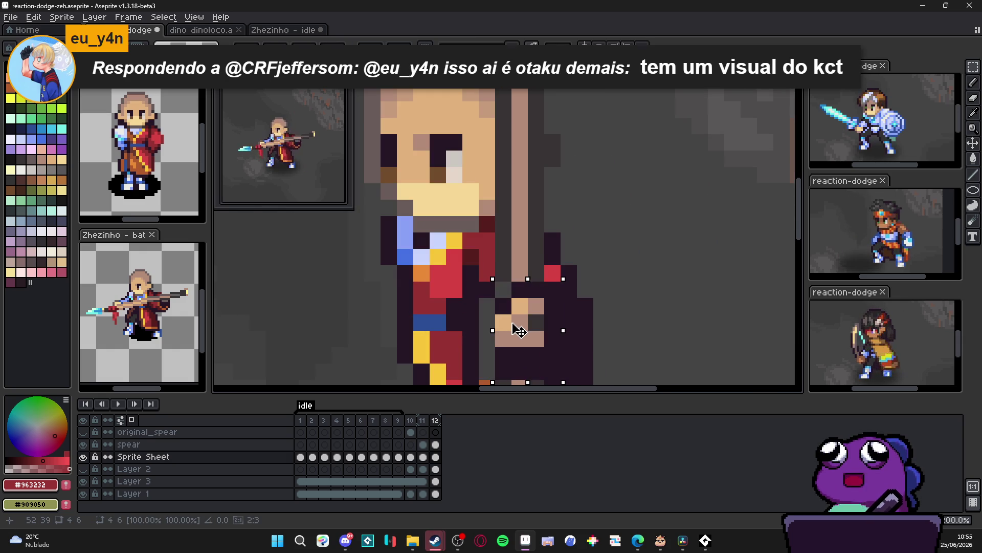
scroll(521, 330, down, 2)
key(ctrl+d)
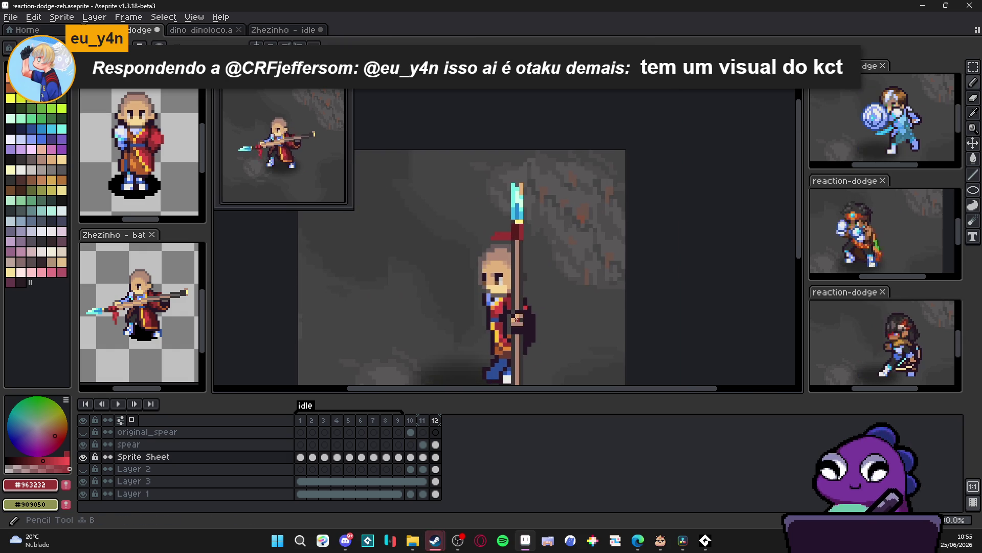
scroll(532, 359, down, 2)
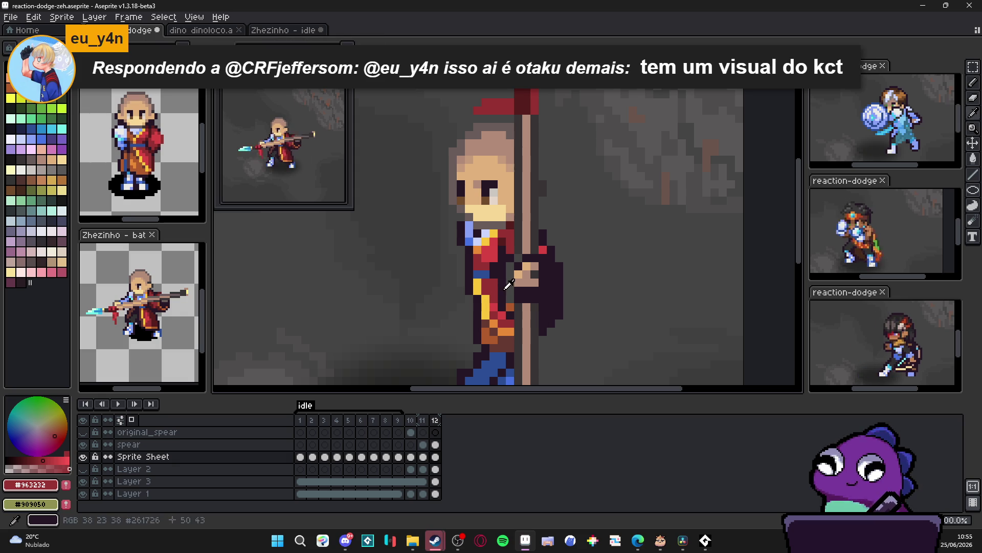
Sample outline, robe red, dark grey and skin tones, then paint red pixels beside the shaft.
alt+click(506, 298)
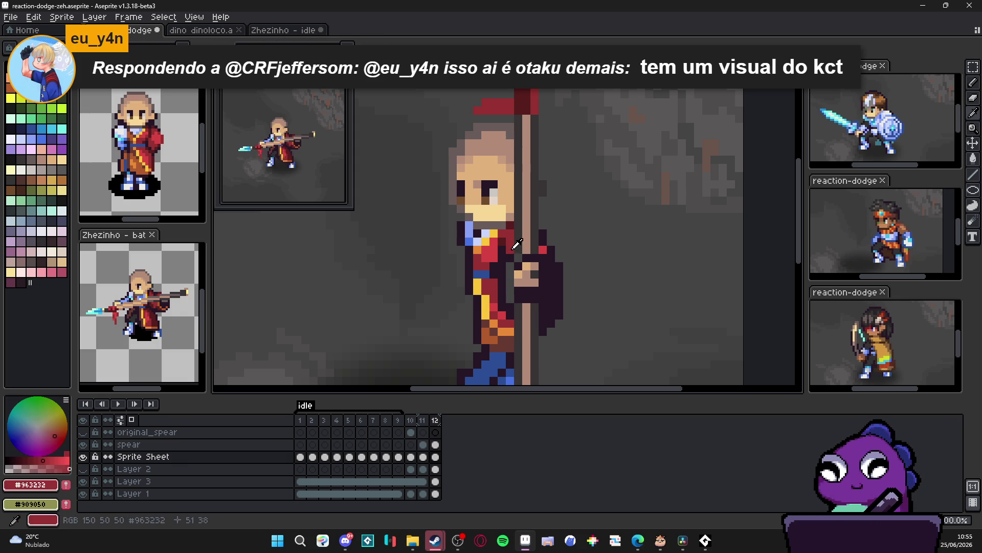
alt+click(501, 303)
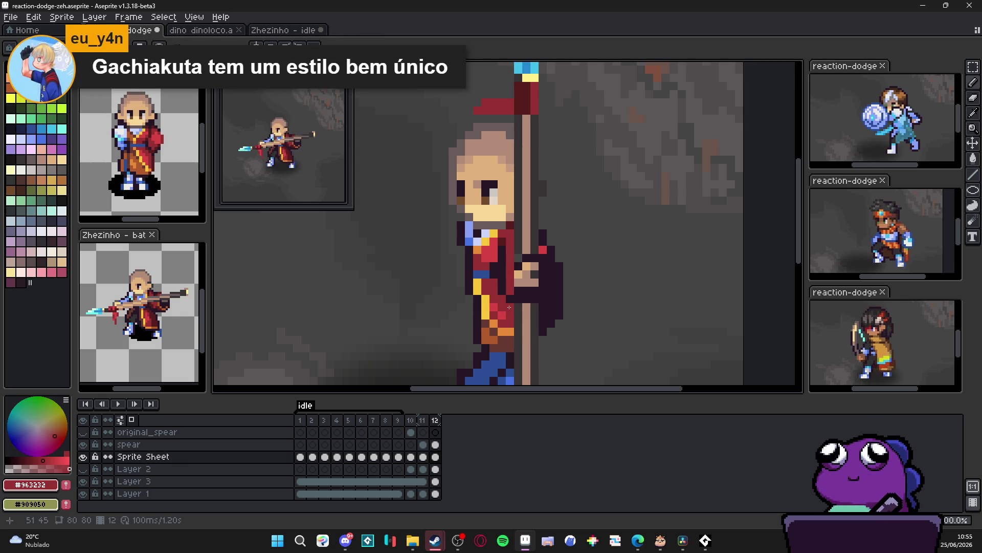
alt+click(515, 297)
scroll(515, 302, down, 2)
scroll(517, 308, up, 1)
alt+click(521, 307)
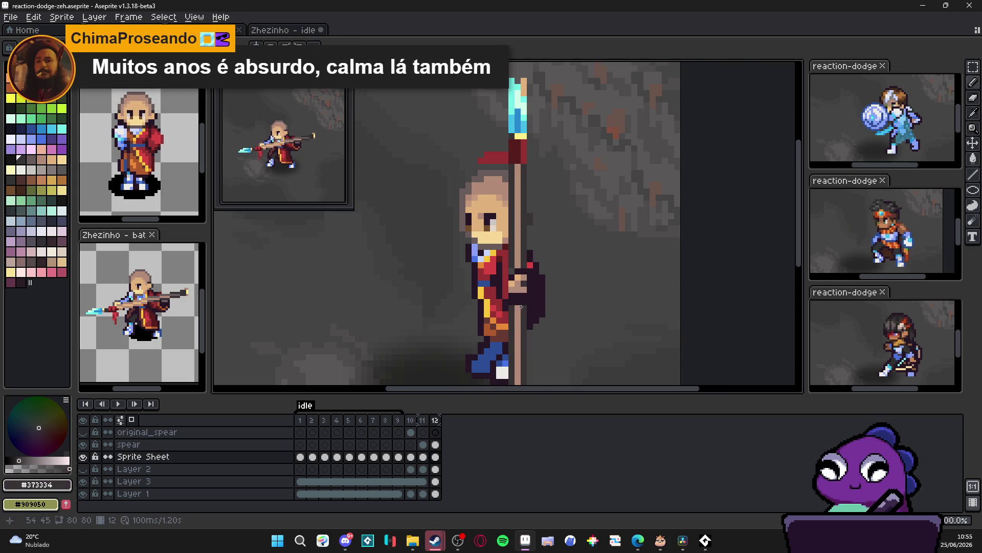
alt+click(516, 304)
scroll(530, 307, down, 3)
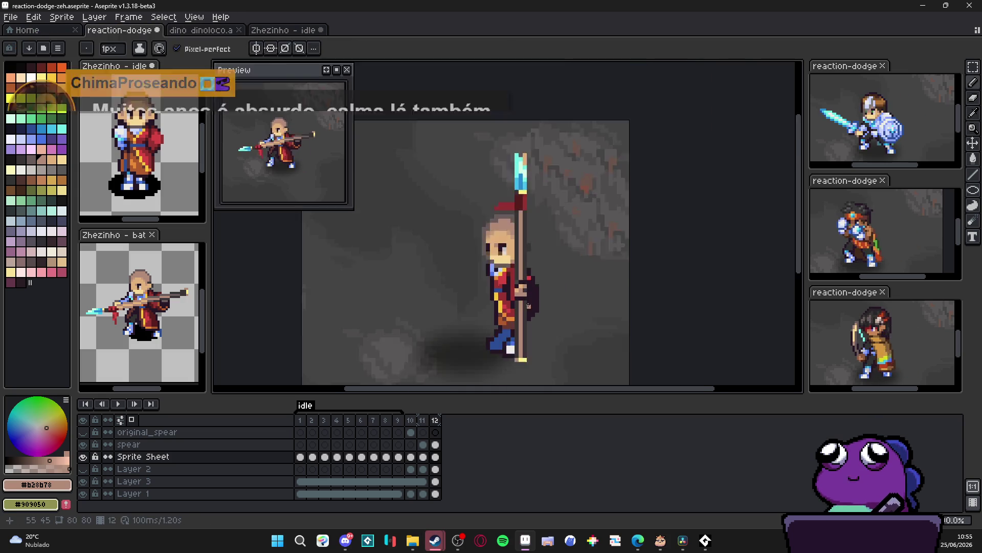
scroll(532, 308, up, 3)
alt+click(527, 306)
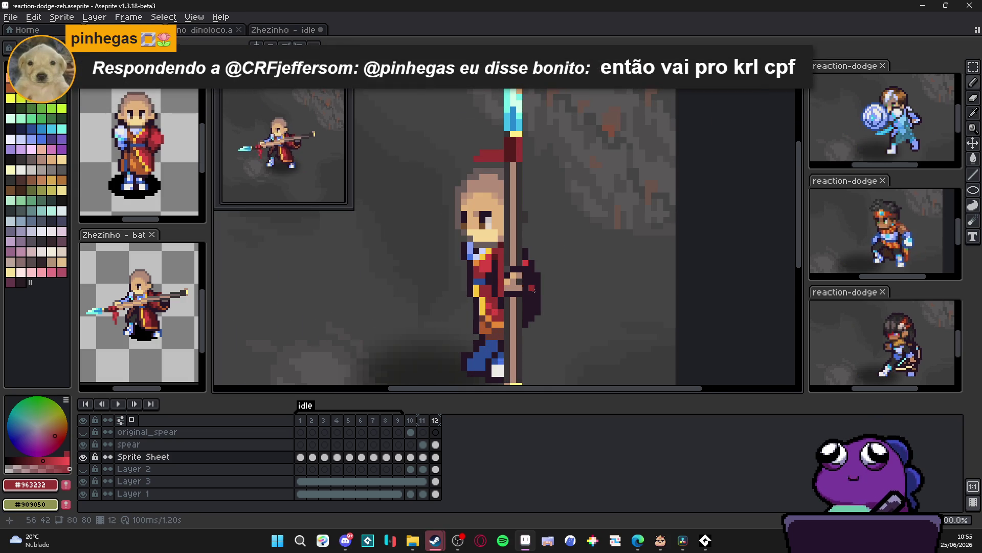
scroll(527, 306, up, 1)
click(532, 307)
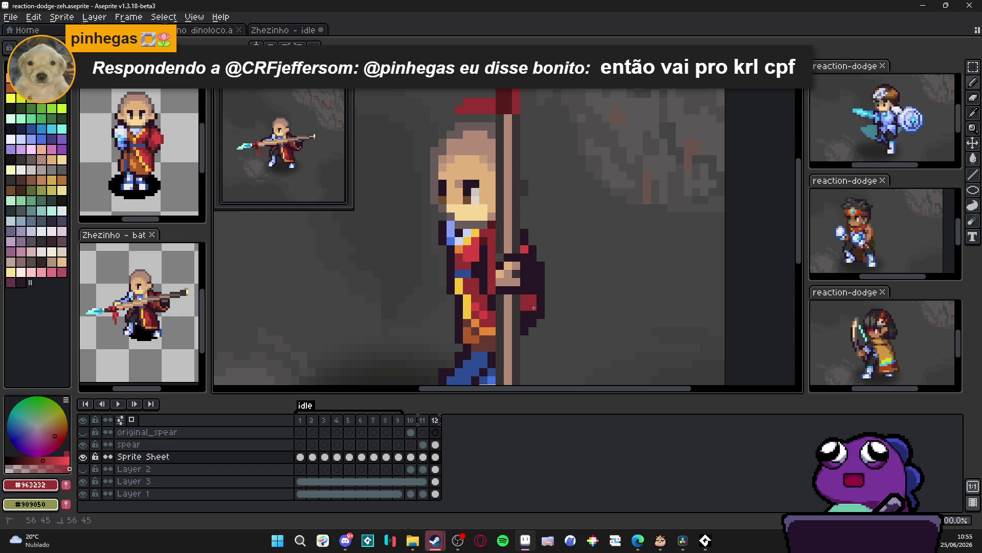
click(532, 266)
Sample beige, outline, skin and dark grey colours around the hand to refine its grip.
scroll(523, 307, down, 3)
scroll(541, 321, up, 3)
scroll(531, 287, up, 1)
scroll(531, 284, down, 2)
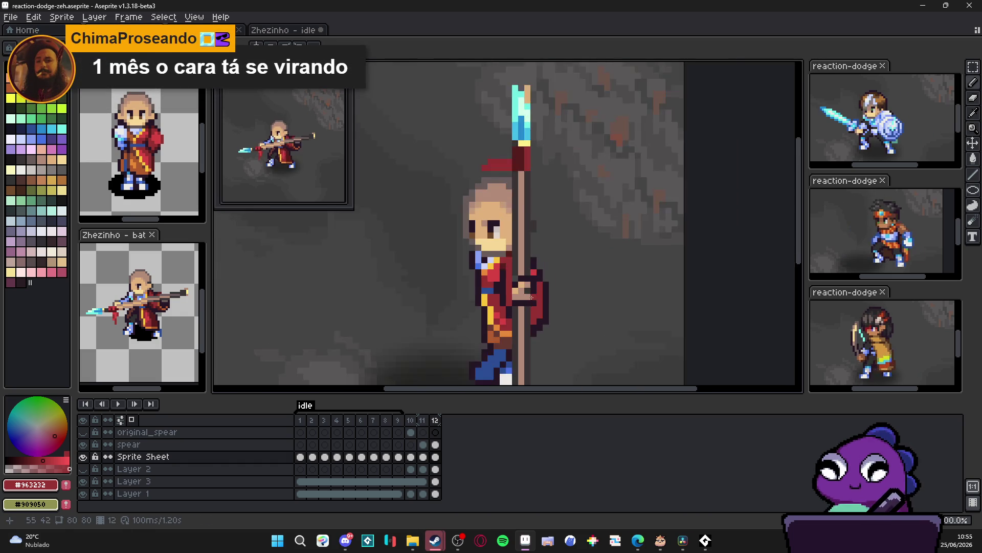
scroll(531, 283, up, 2)
scroll(531, 283, down, 1)
alt+click(530, 282)
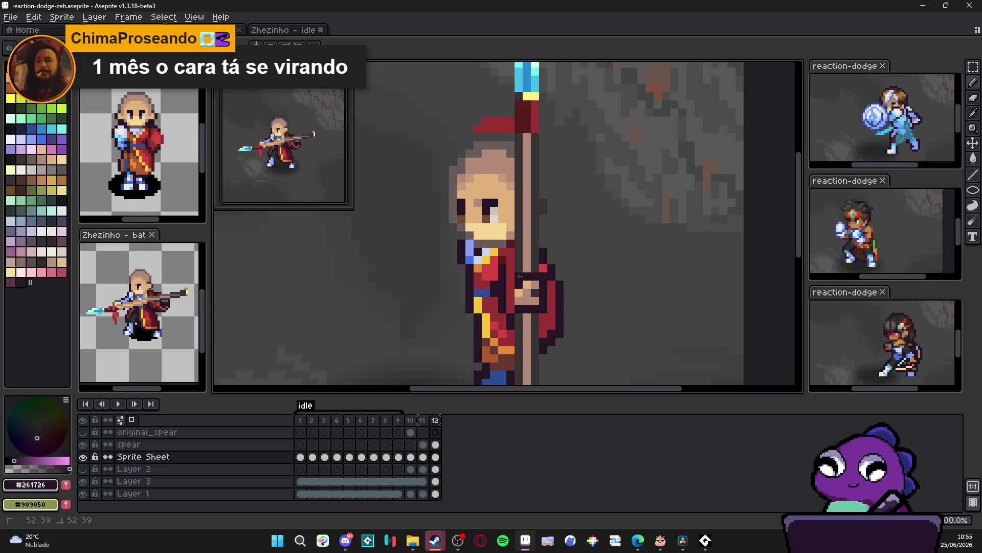
alt+click(517, 289)
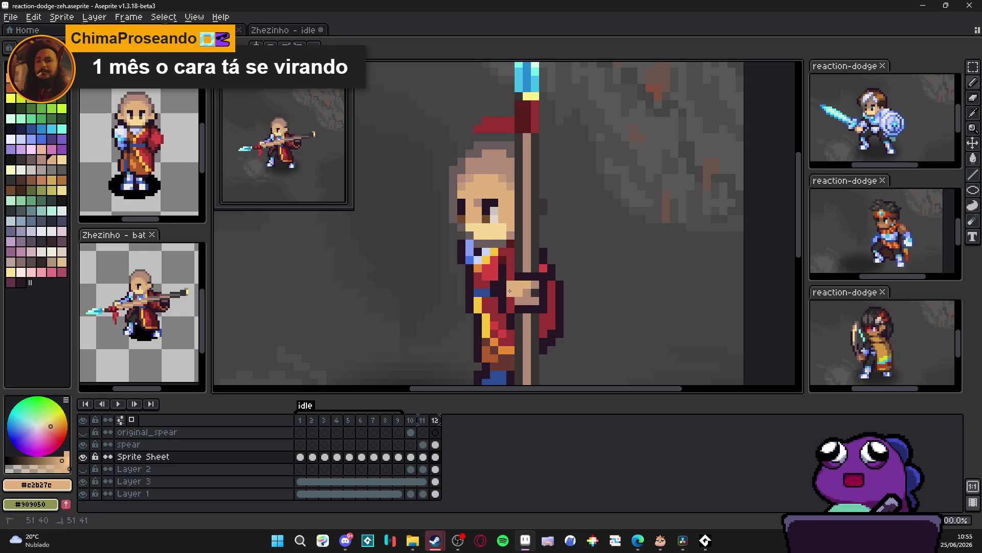
alt+click(514, 281)
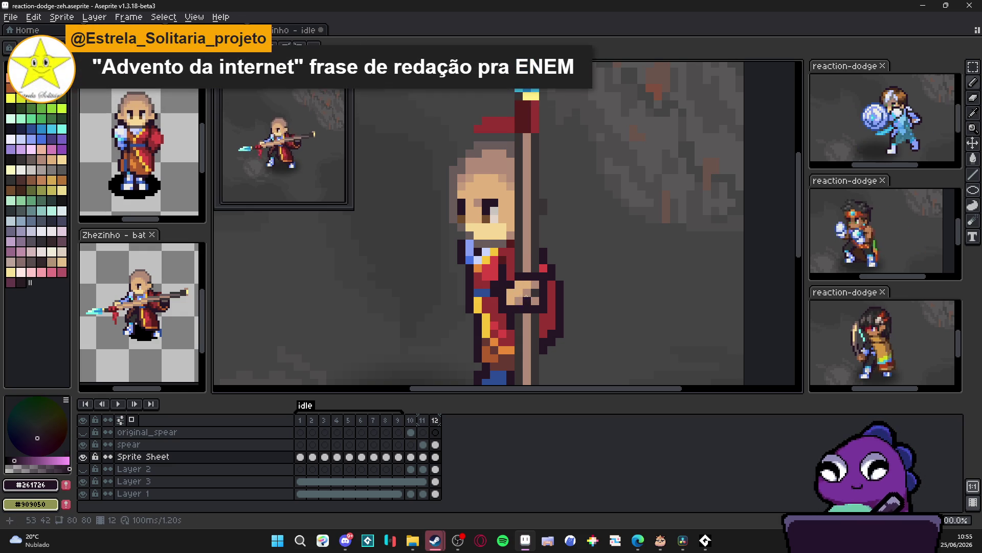
alt+click(520, 304)
alt+click(528, 294)
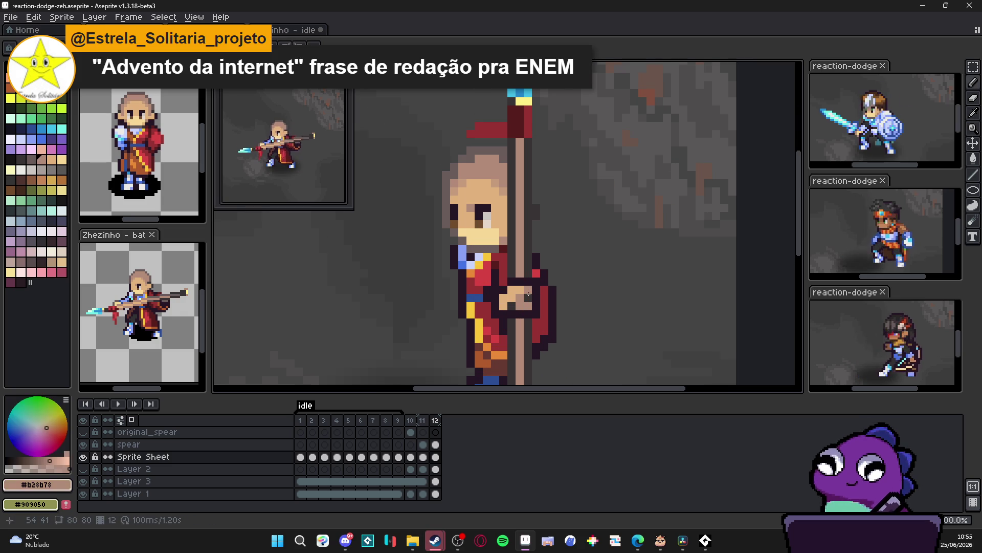
alt+click(520, 302)
scroll(527, 317, down, 2)
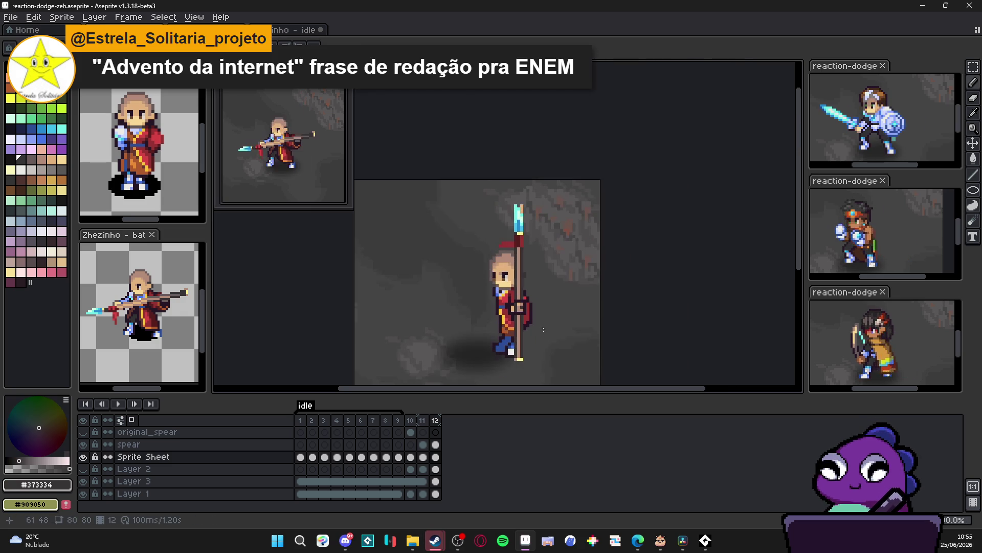
scroll(523, 317, up, 2)
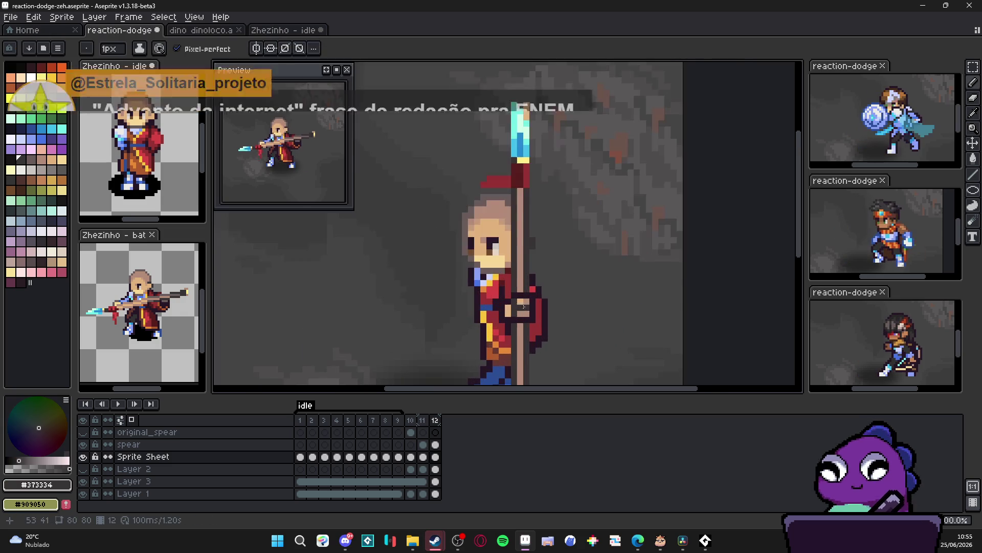
scroll(522, 312, down, 1)
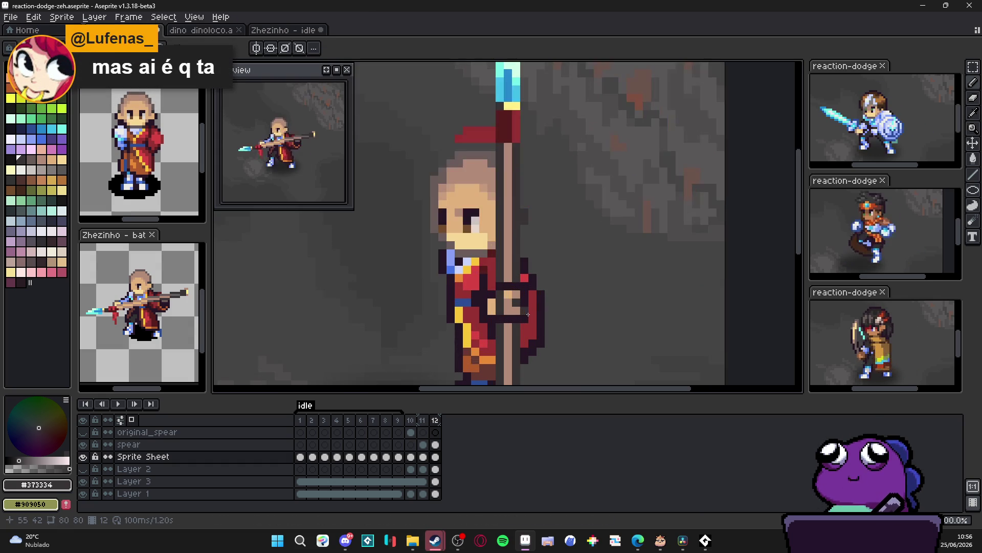
scroll(524, 321, down, 2)
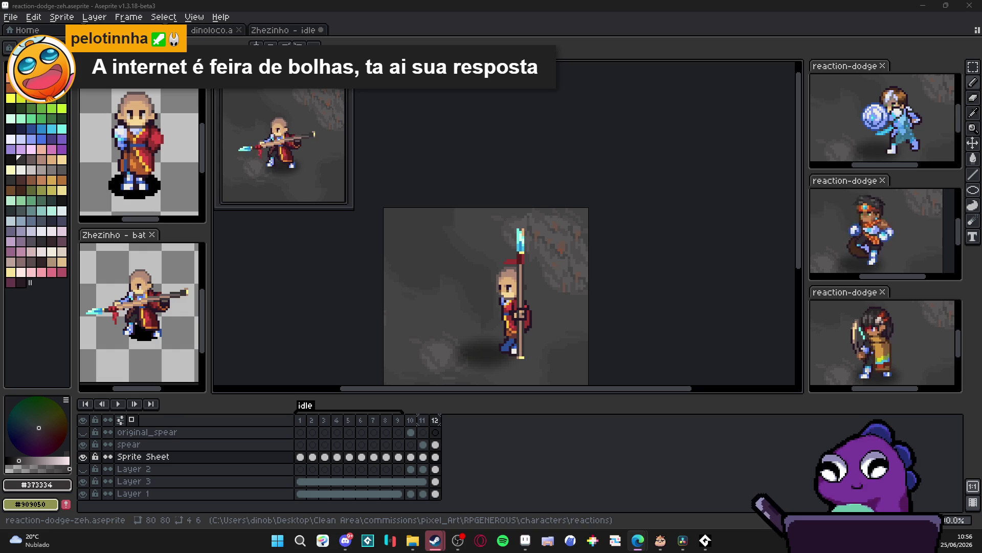
Touch up a dark red pixel beside the hand and darken the pixels to its right.
scroll(562, 270, up, 5)
alt+click(562, 270)
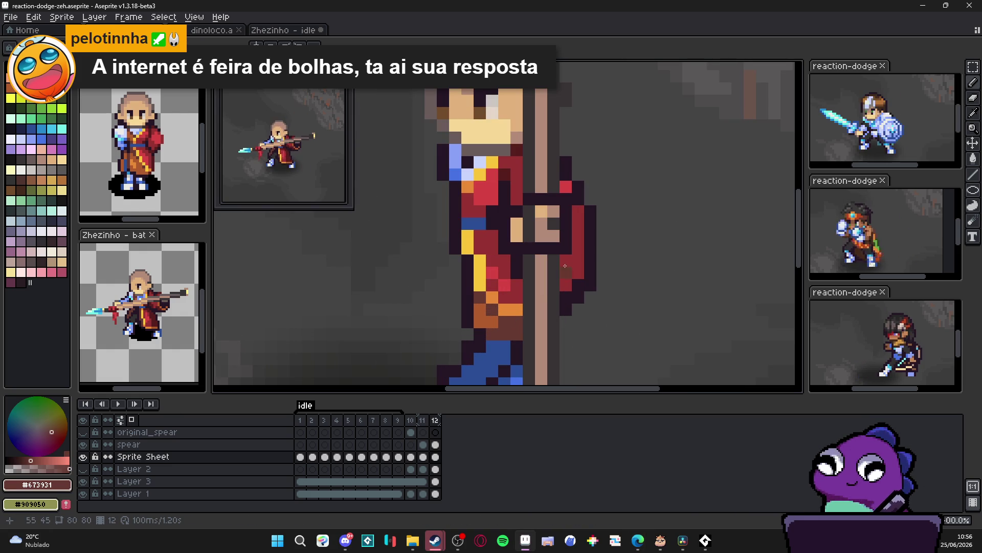
click(565, 276)
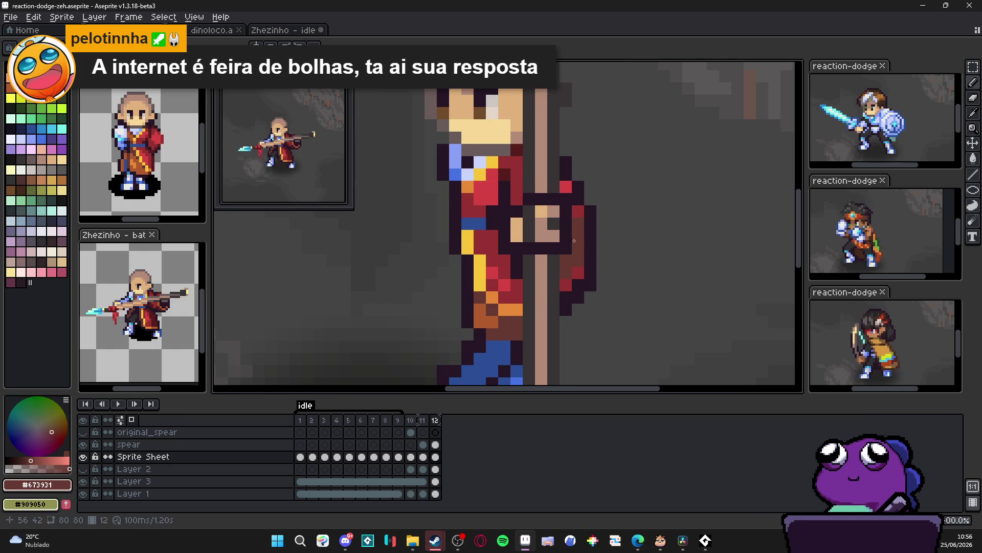
scroll(575, 228, down, 4)
scroll(573, 270, up, 2)
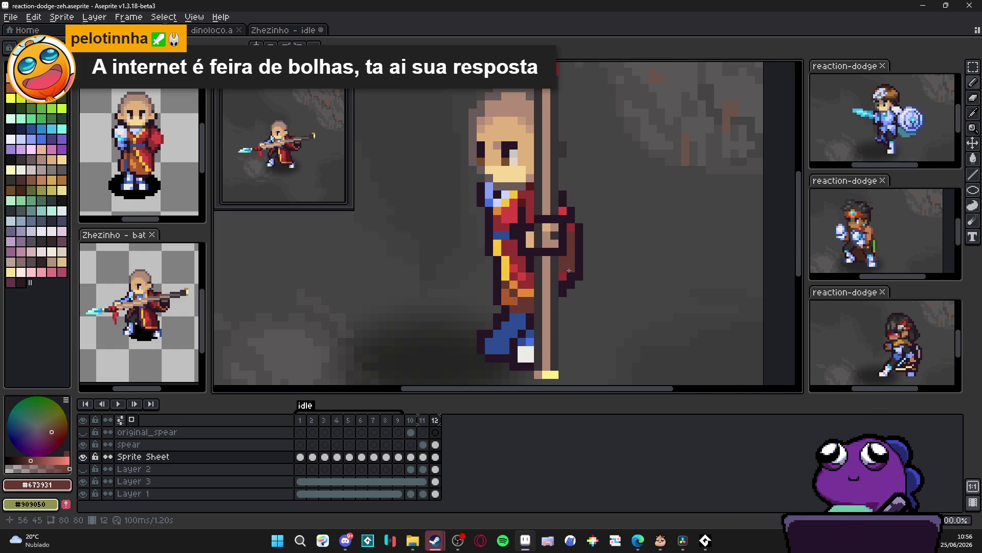
alt+click(570, 263)
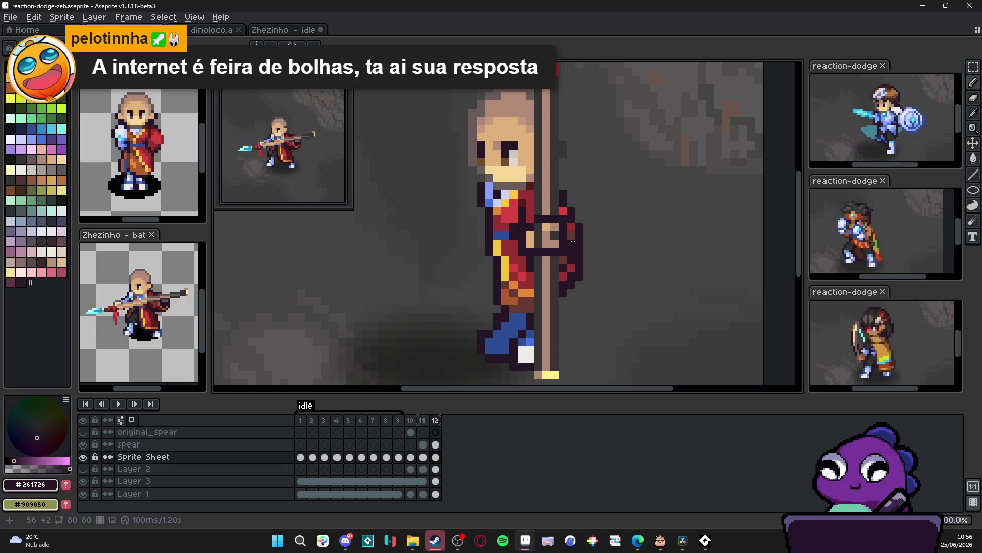
drag(570, 248, 569, 224)
scroll(565, 208, down, 3)
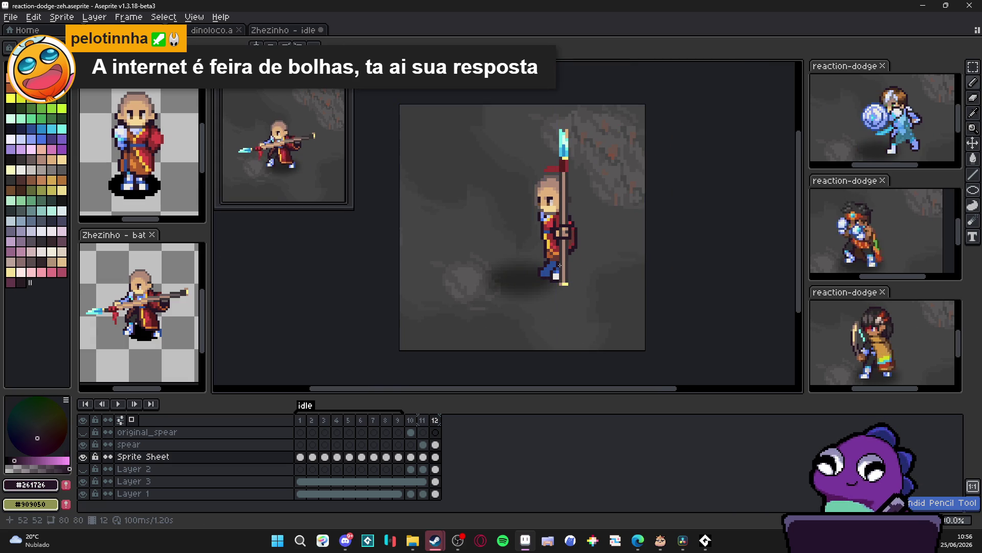
scroll(550, 257, up, 4)
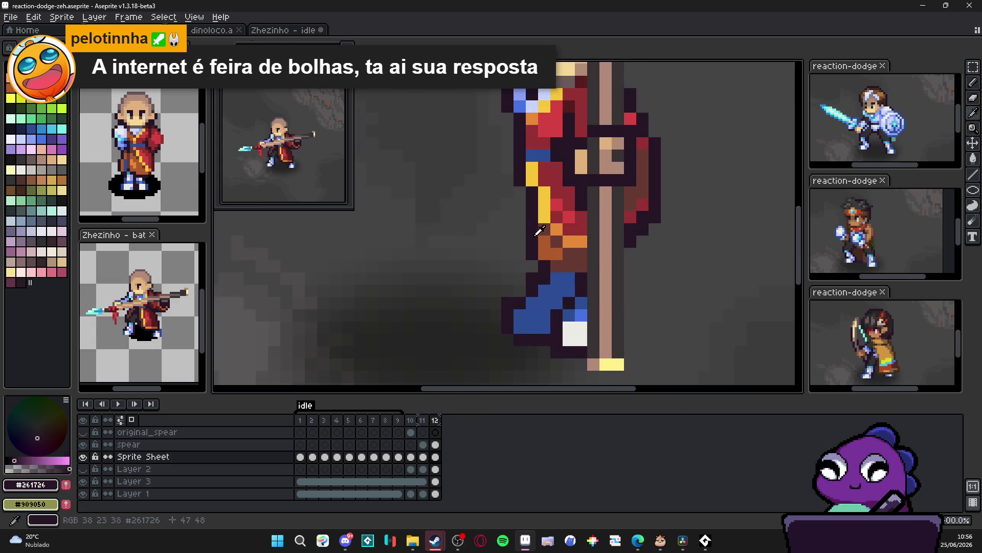
scroll(543, 229, down, 4)
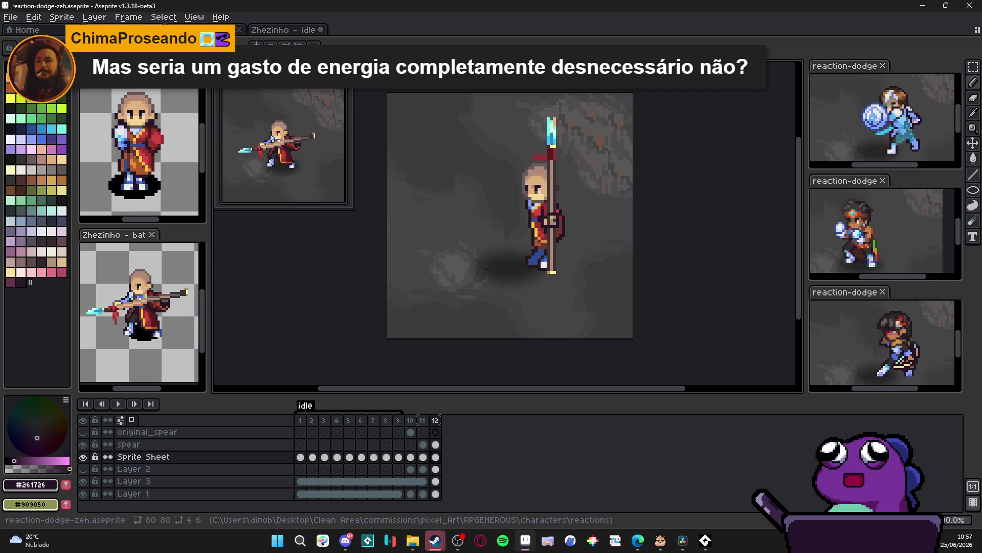
scroll(592, 210, up, 3)
Paint a brighter red stroke down the cape, toggling the Sprite Sheet layer to compare.
alt+click(571, 207)
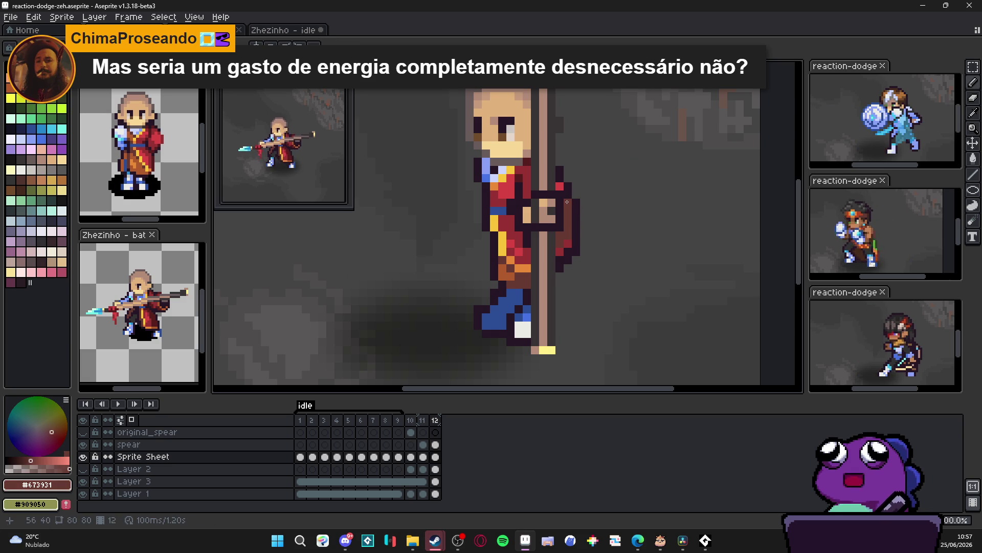
alt+click(560, 186)
drag(567, 202, 563, 234)
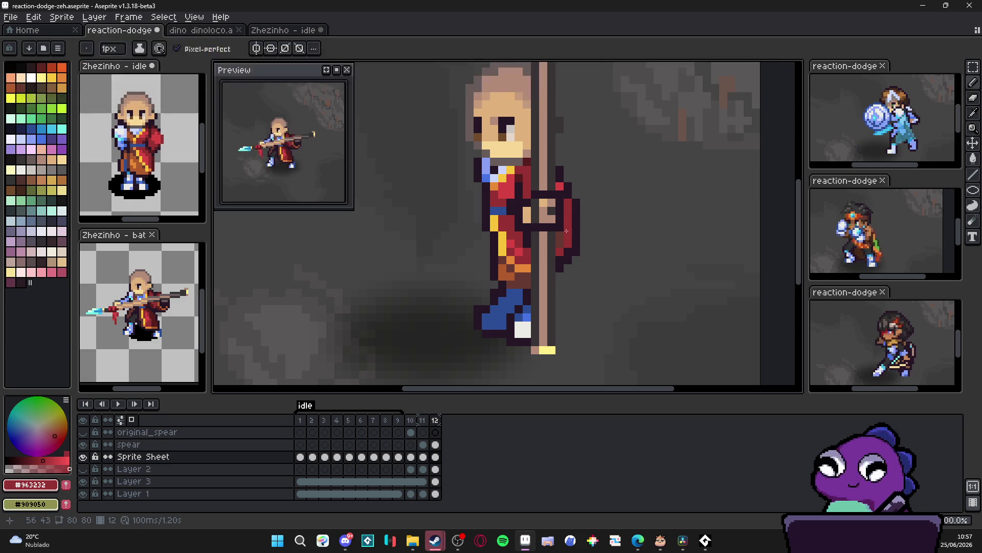
scroll(569, 262, down, 4)
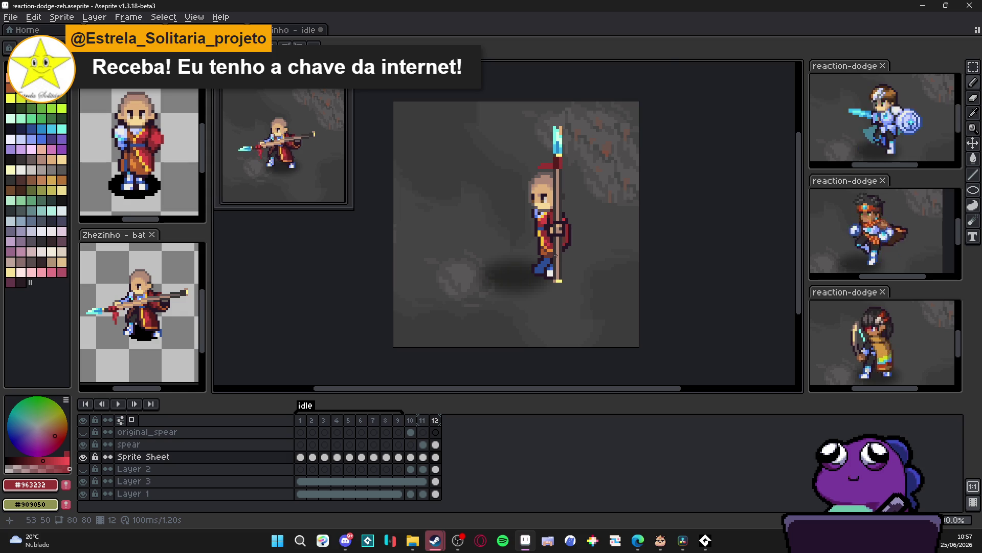
scroll(556, 257, up, 4)
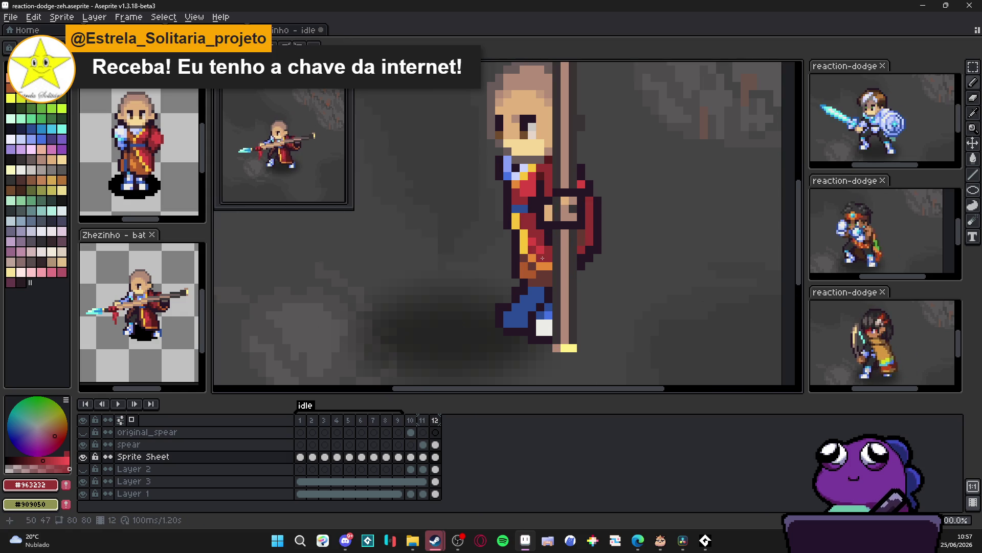
alt+click(547, 260)
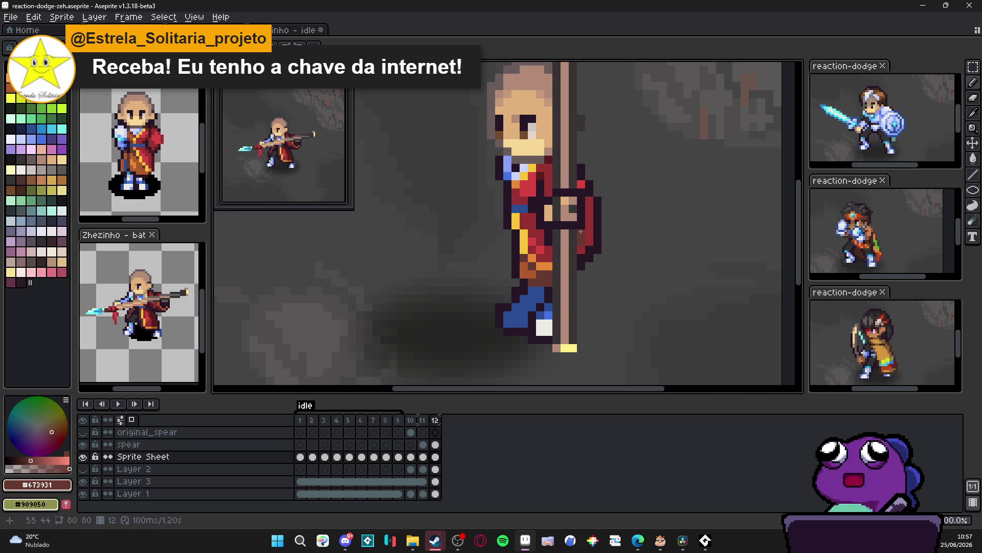
scroll(581, 232, down, 3)
scroll(554, 242, up, 3)
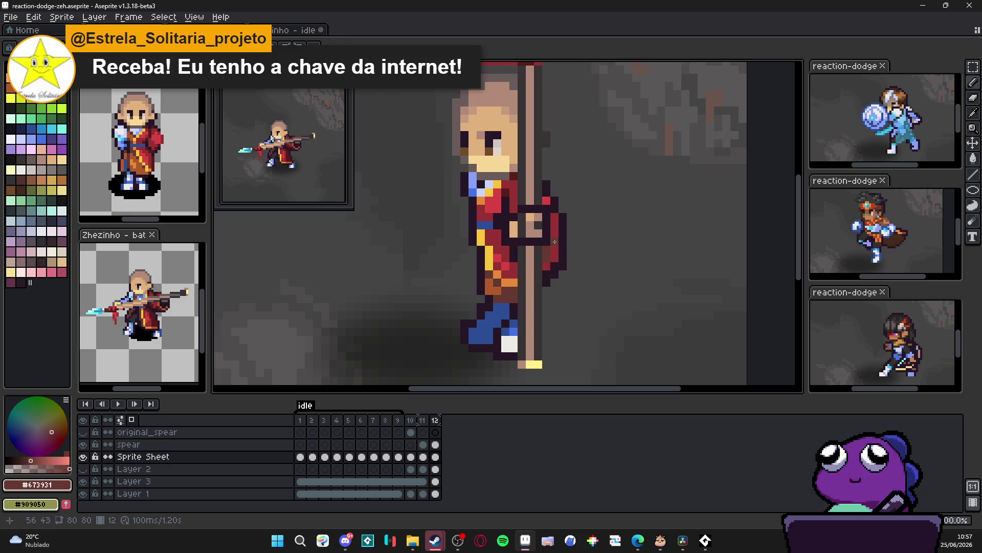
alt+click(551, 201)
scroll(546, 200, down, 2)
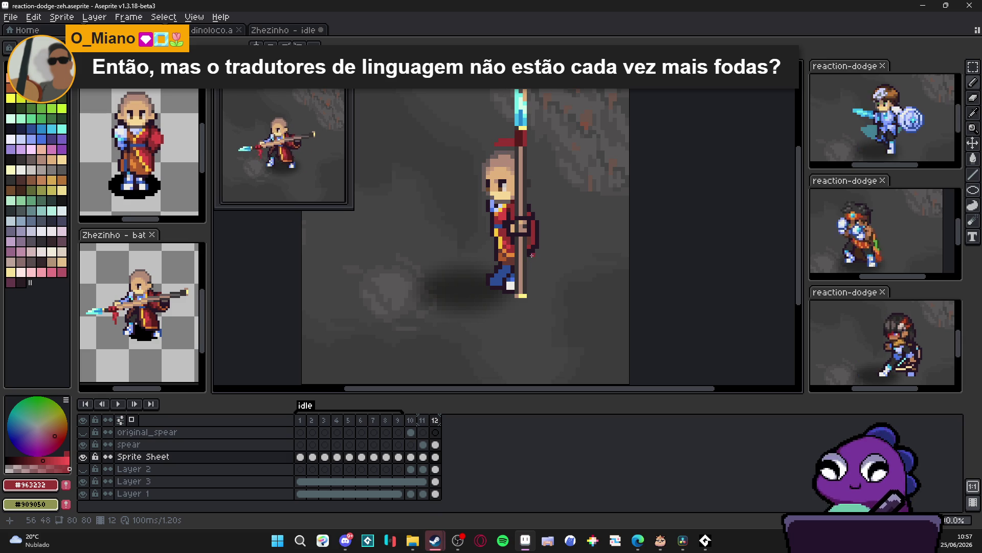
scroll(537, 251, up, 1)
scroll(522, 237, up, 2)
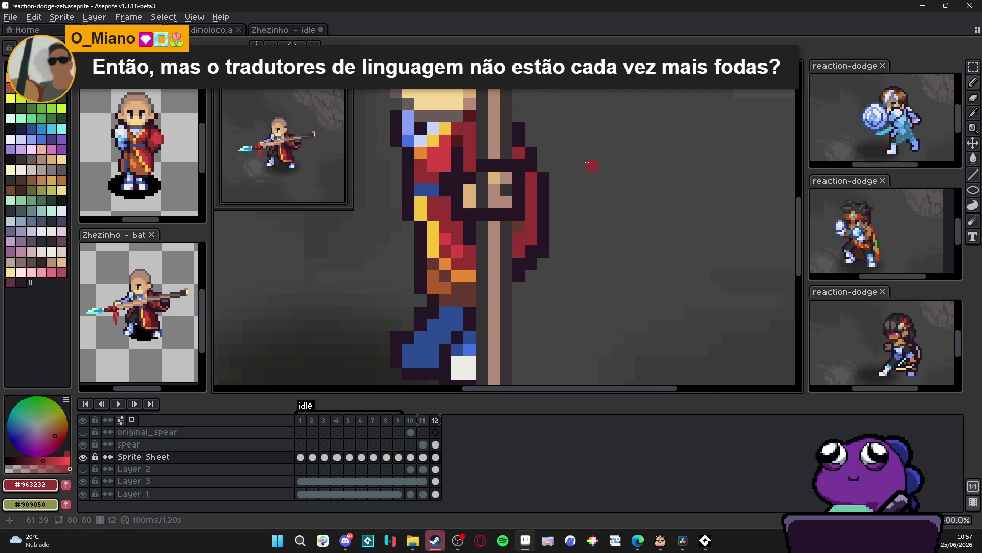
scroll(535, 227, down, 3)
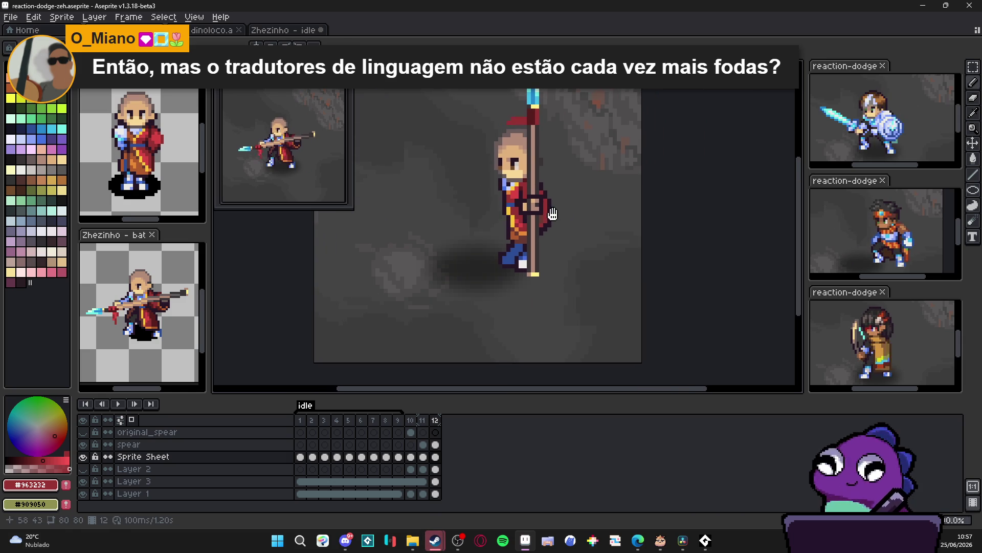
scroll(535, 226, down, 1)
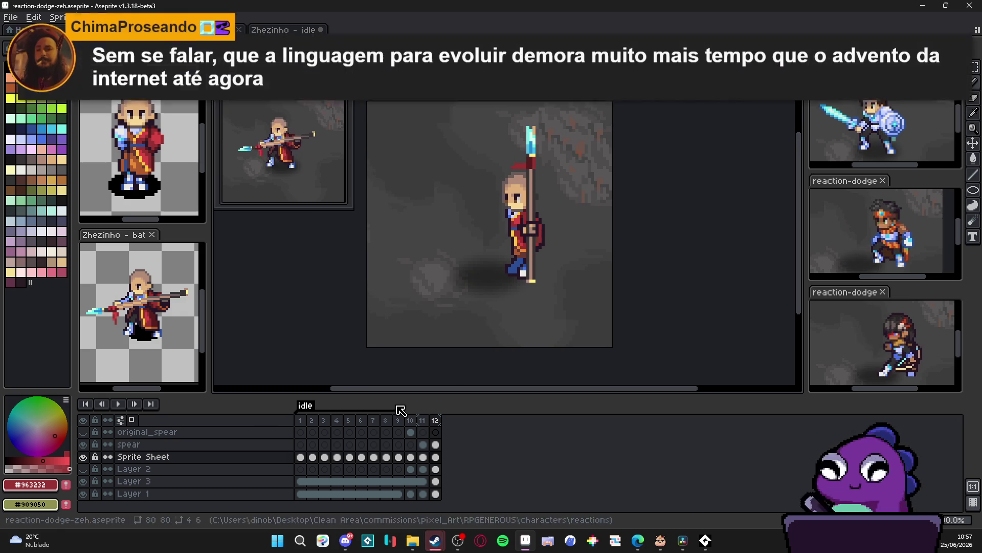
click(83, 457)
click(83, 457)
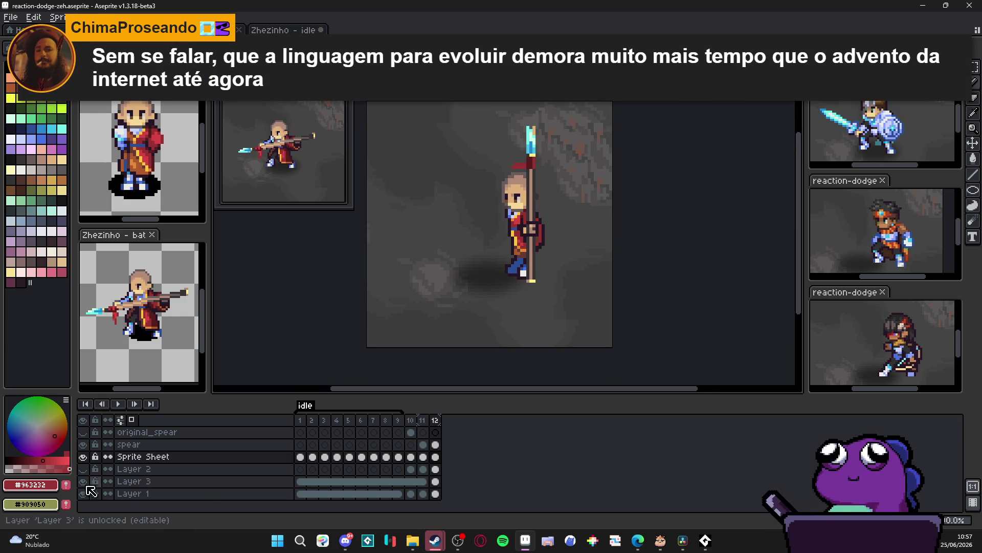
click(83, 457)
click(83, 457)
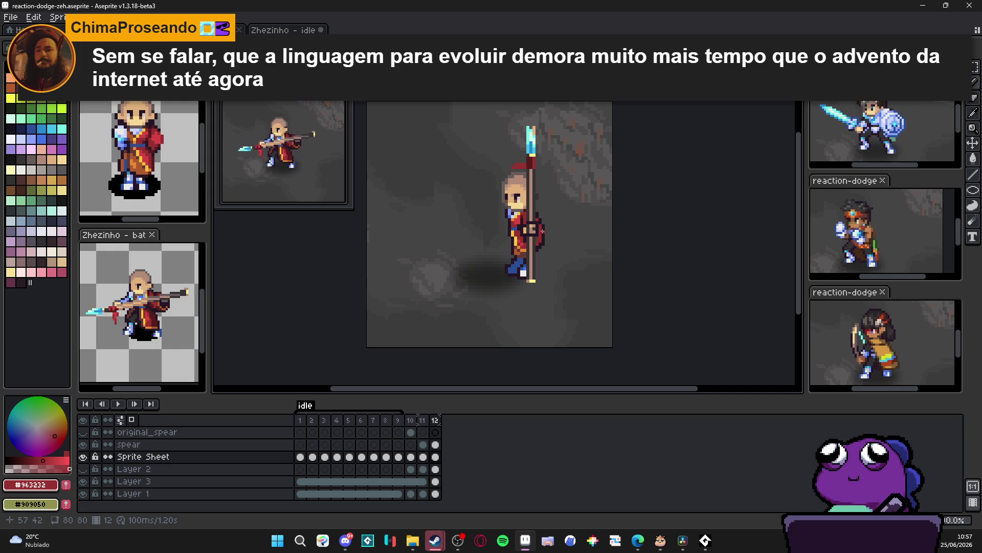
On the spear layer, erase the short red bar left of the spear.
scroll(543, 230, up, 1)
drag(552, 211, 498, 252)
key(ctrl+d)
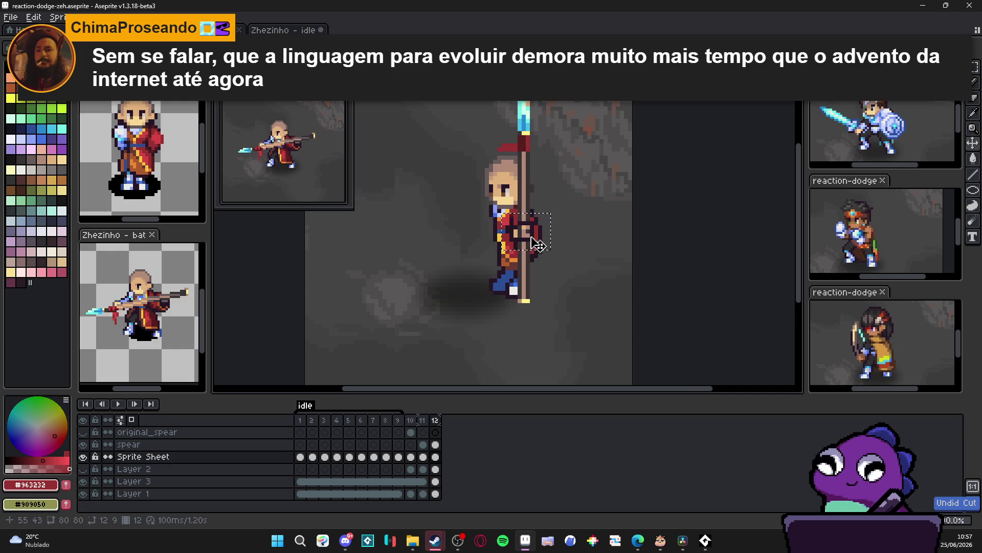
scroll(537, 238, up, 1)
scroll(538, 238, down, 2)
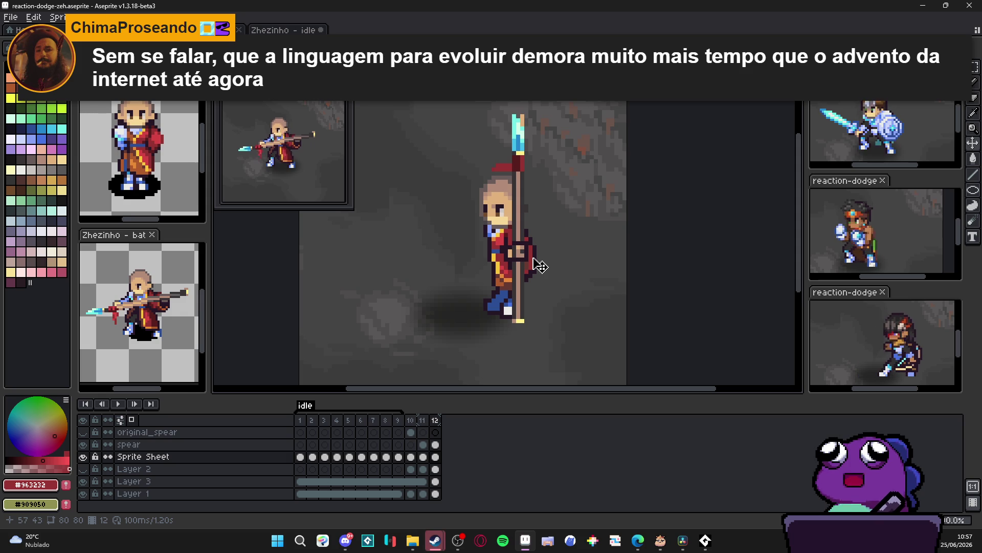
scroll(530, 134, up, 2)
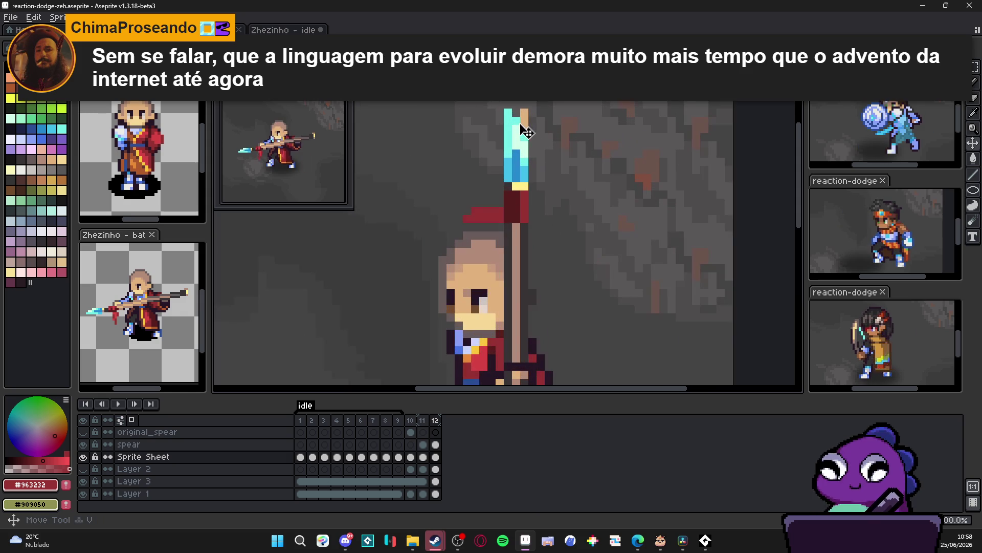
ctrl+click(532, 136)
scroll(532, 136, down, 2)
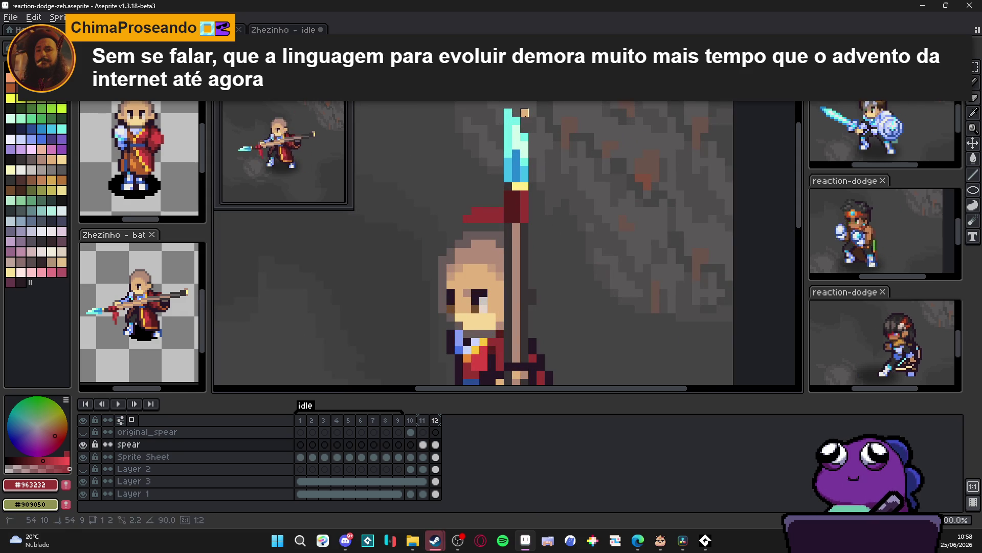
scroll(522, 205, down, 1)
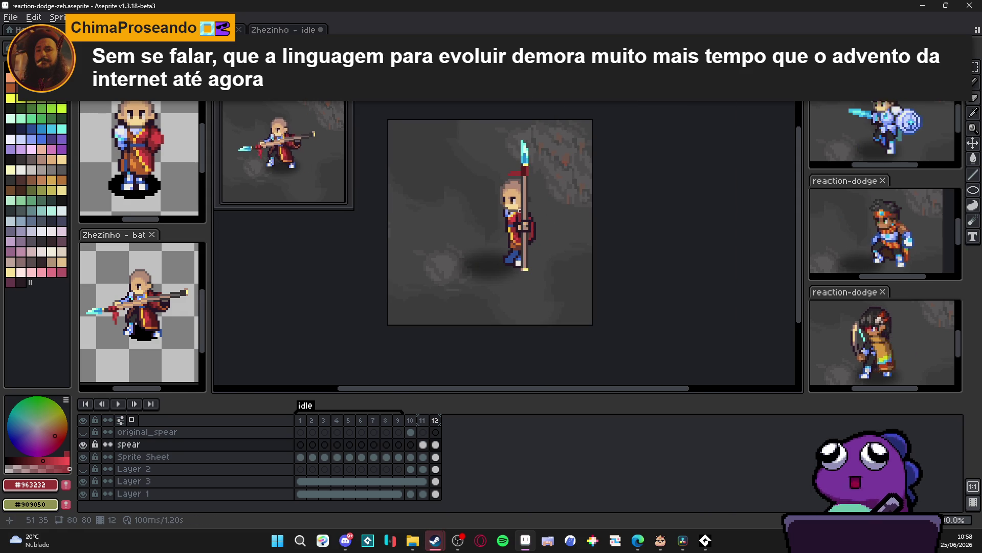
scroll(520, 211, up, 3)
scroll(524, 192, up, 1)
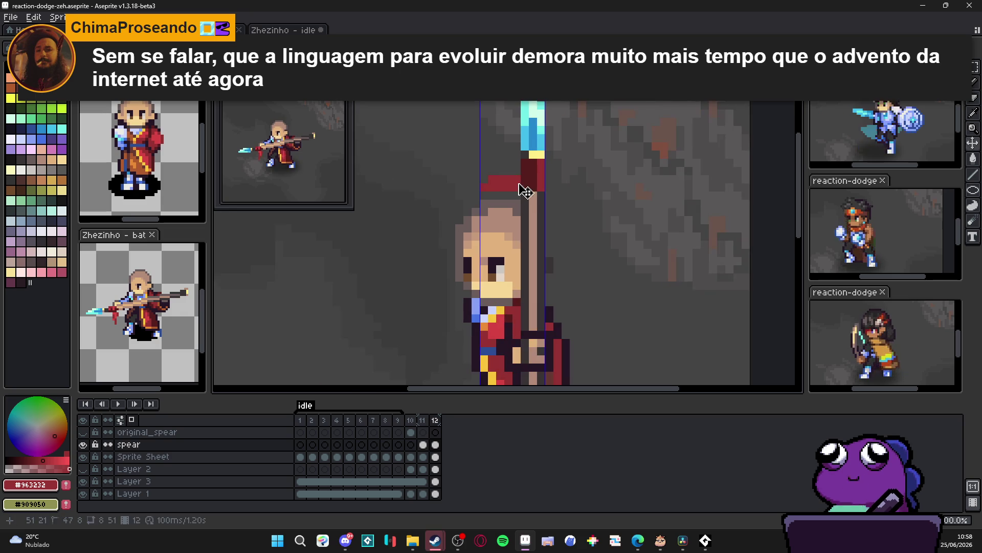
drag(515, 183, 487, 183)
Shade the right half of the spear's red section with dark red #571c1c.
key(b)
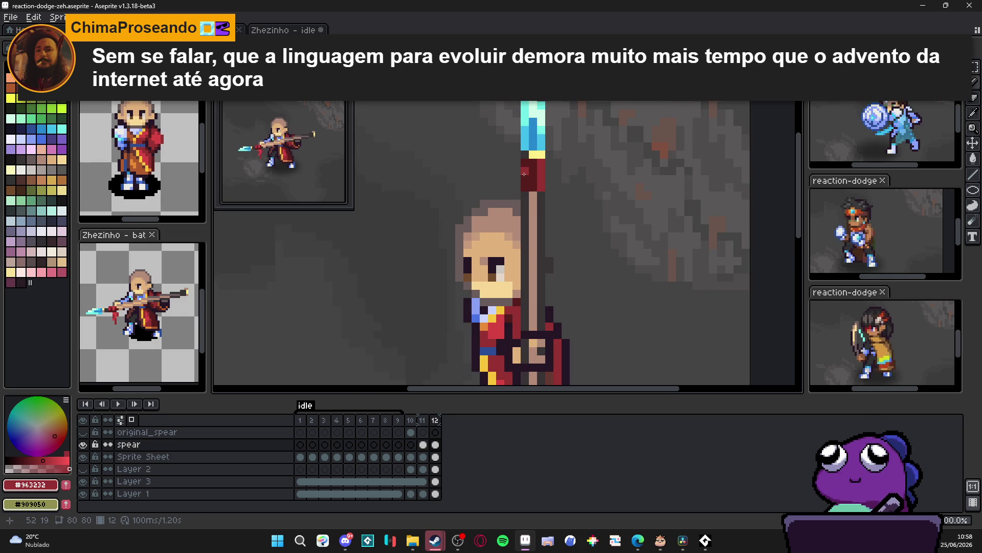
alt+click(524, 164)
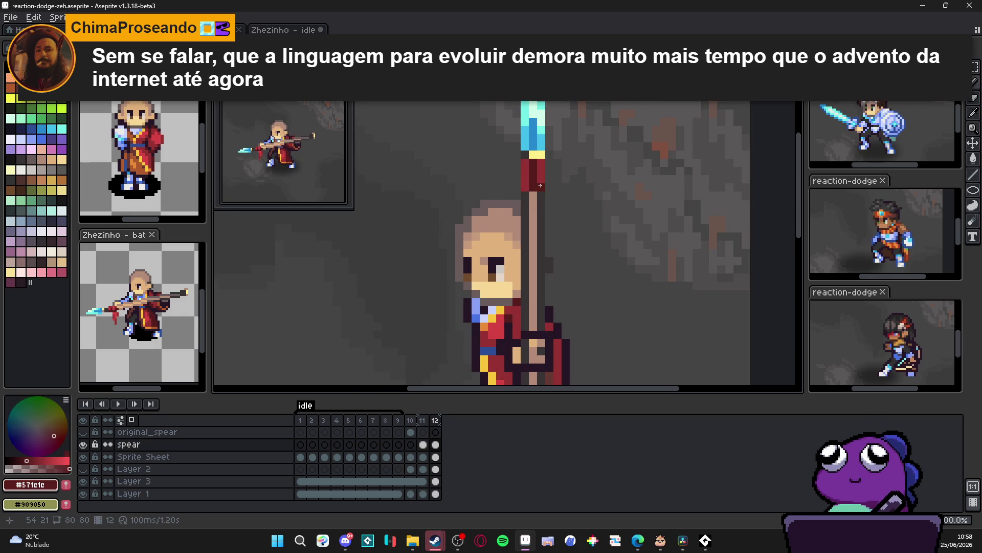
drag(541, 181, 540, 165)
click(422, 419)
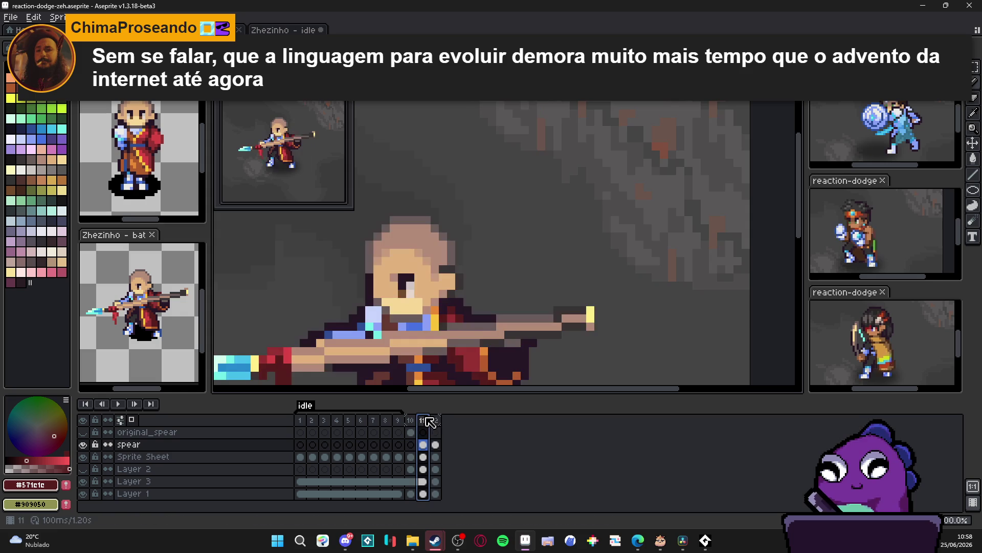
click(435, 419)
Paint dark red #571c1c pixels down the spear shaft, then pick background grey #373334.
alt+click(512, 206)
alt+click(509, 223)
drag(509, 224, 507, 248)
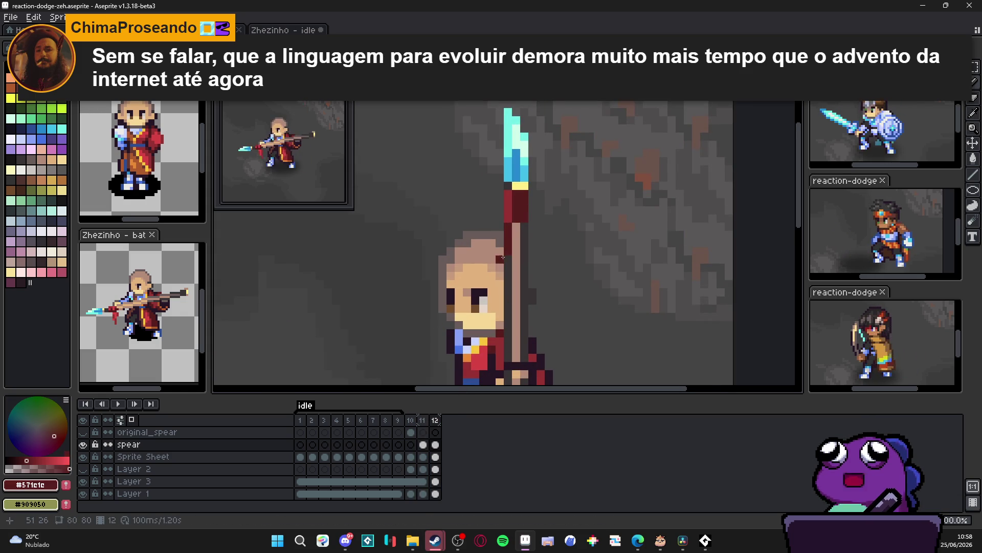
scroll(540, 264, down, 3)
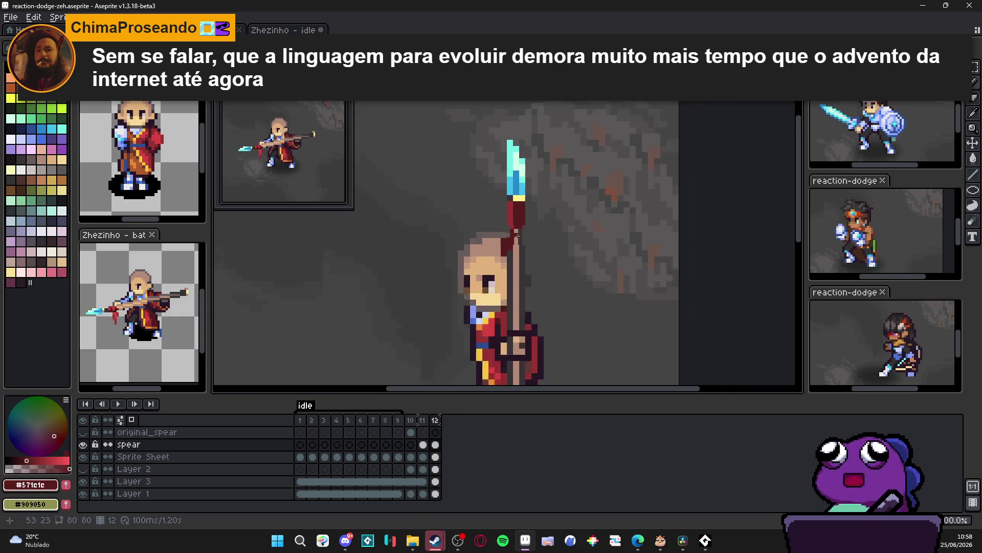
scroll(513, 247, up, 3)
alt+click(523, 235)
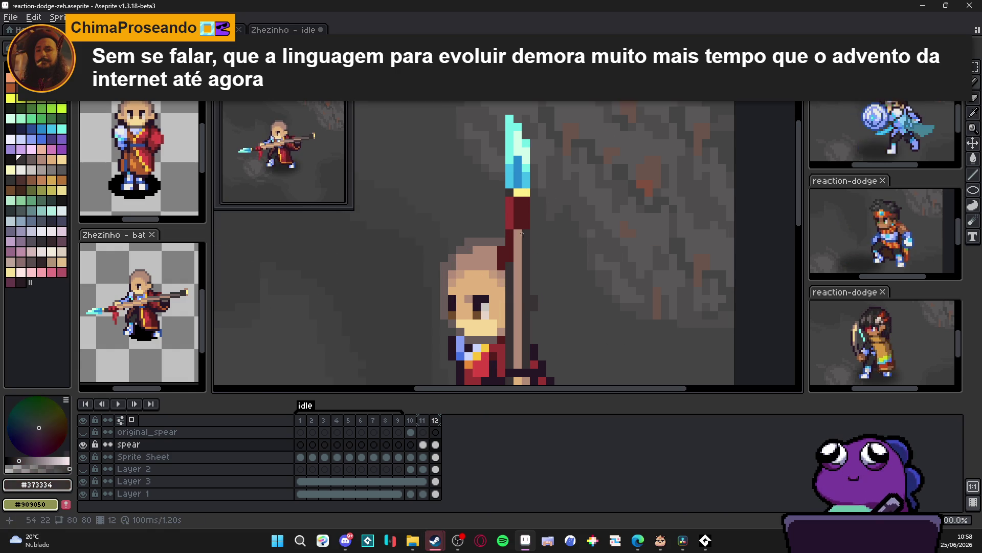